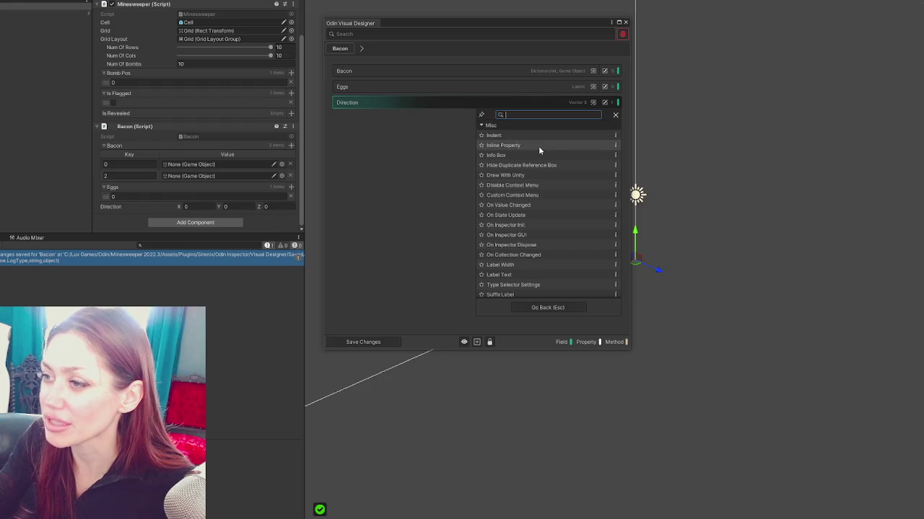
Preview the Misc Inline Property attribute, then bring up Bacon.cs in VS Code.
mouse_move(538, 145)
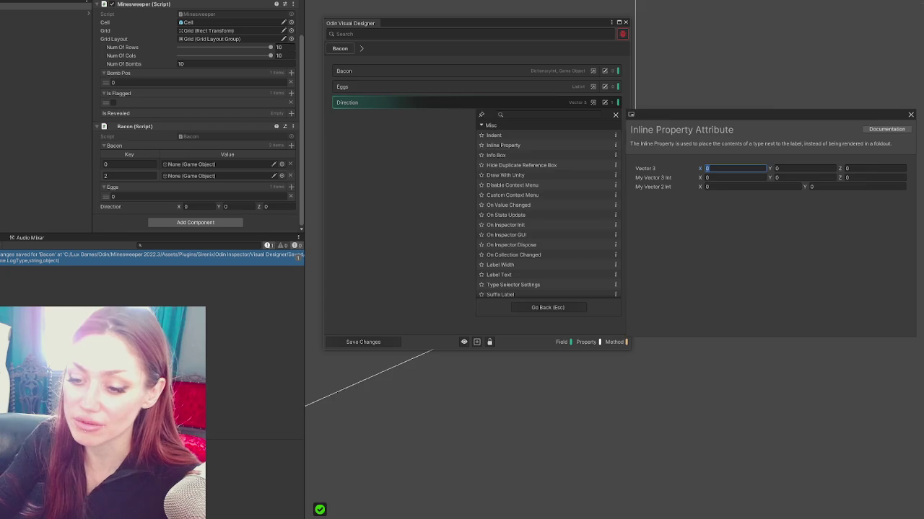
key("alt+Tab")
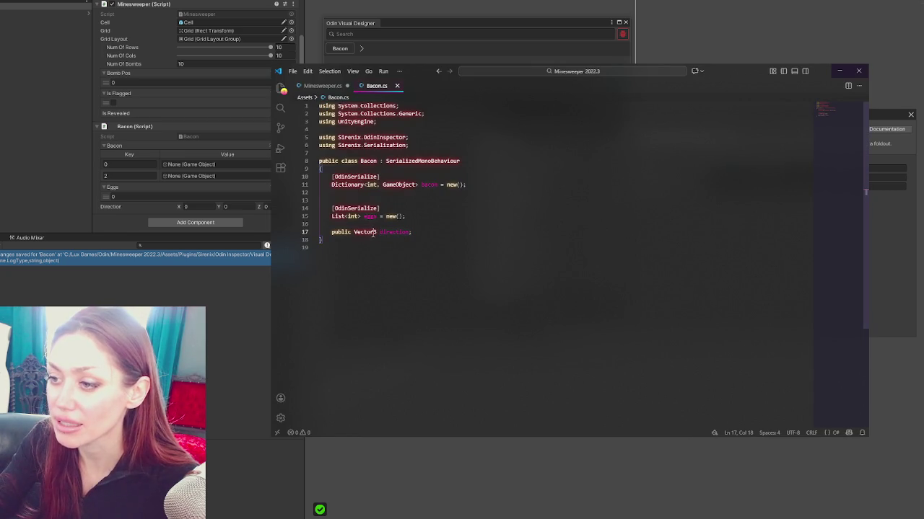
Replace the Vector3 direction field with 'public int xAxis, yAxis, zAxis;' and return to Unity.
key("ctrl+BackSpace")
type("int xAxis, yAxis, zAxis;")
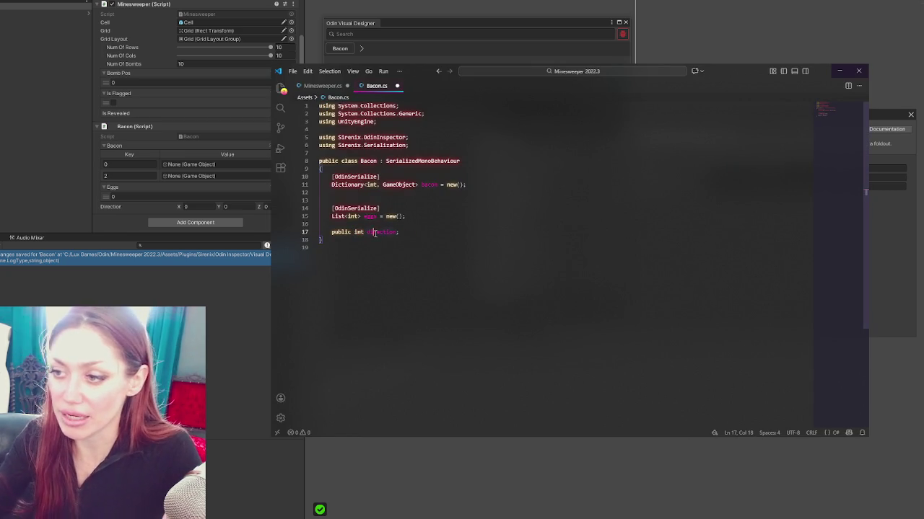
double_click(374, 233)
type("yo")
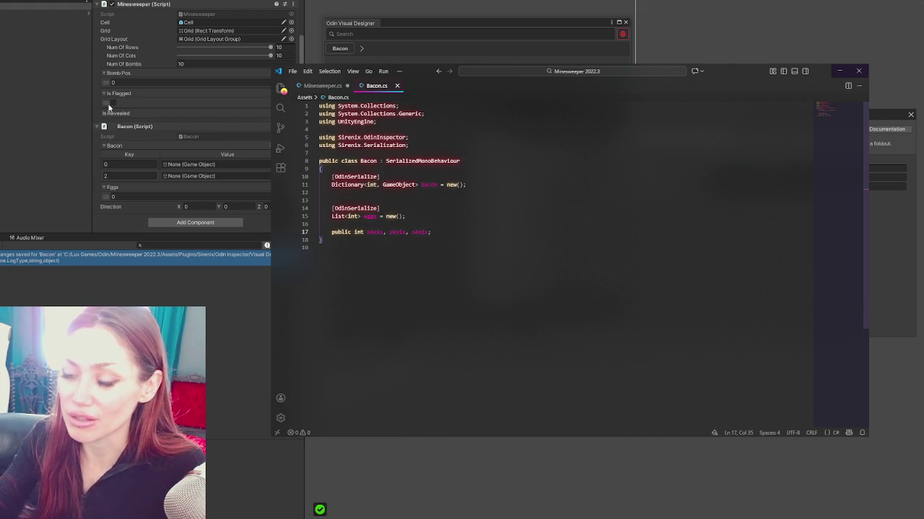
left_click(109, 106)
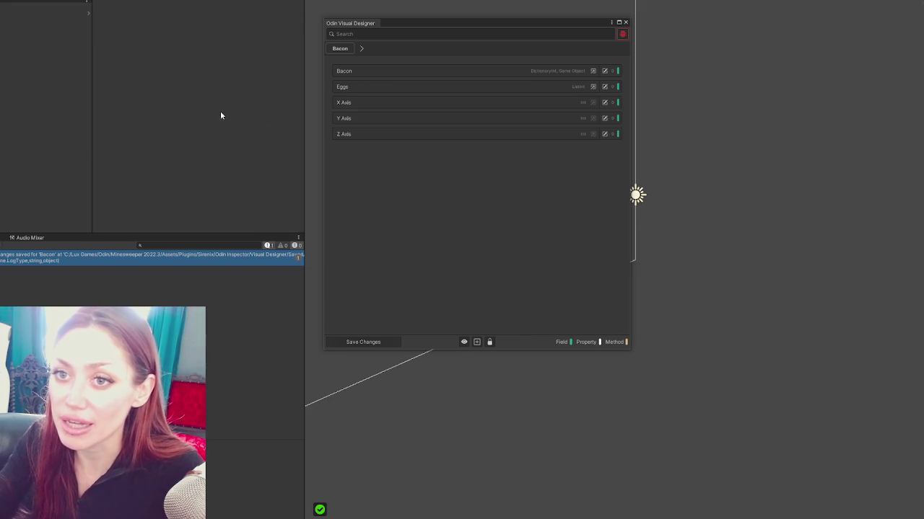
Add a Misc > Inline Property attribute with Label Width 3 to the X Axis field.
left_click(18, 15)
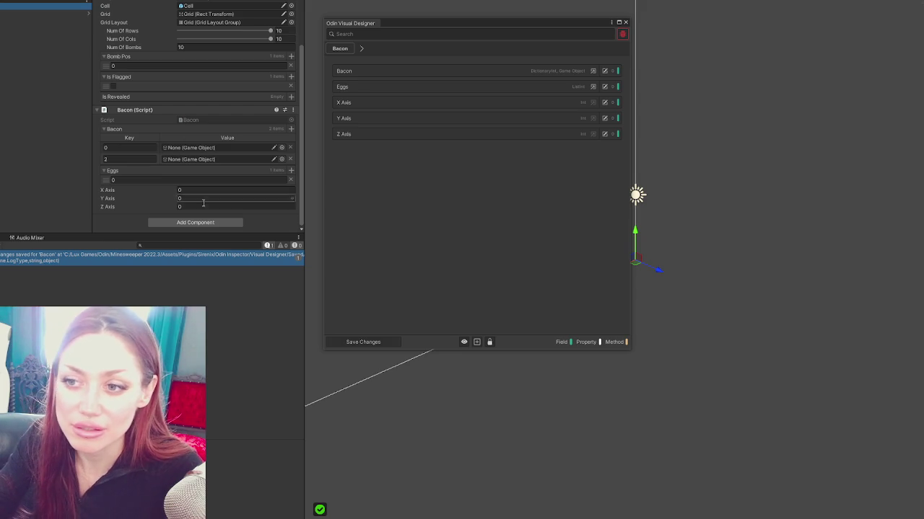
right_click(149, 190)
mouse_move(189, 217)
left_click(257, 218)
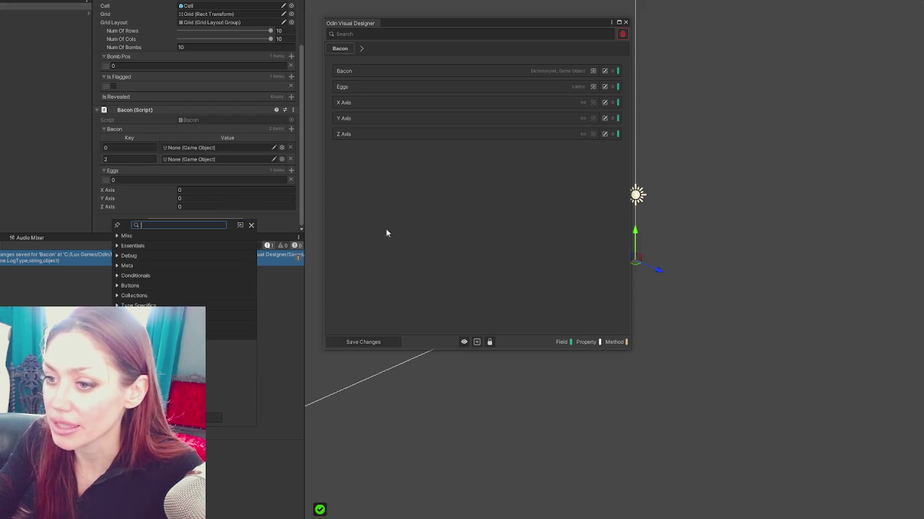
left_click(119, 236)
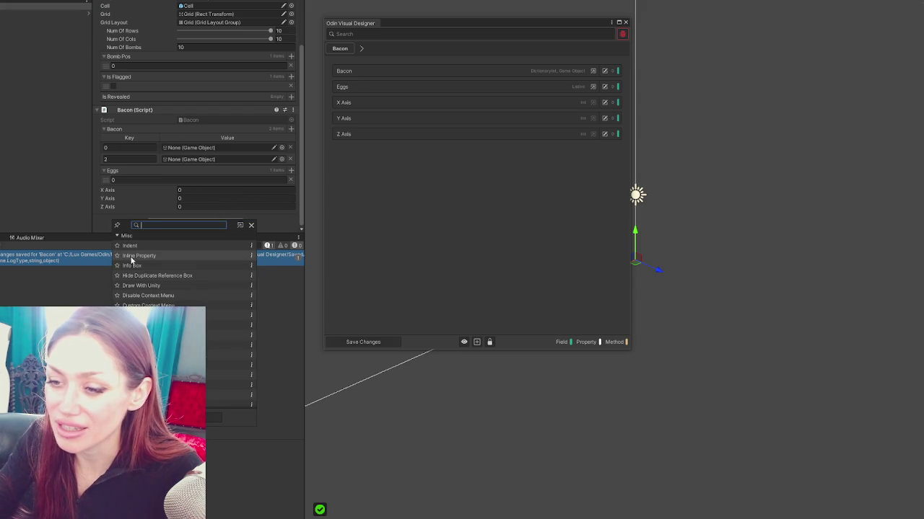
left_click(132, 256)
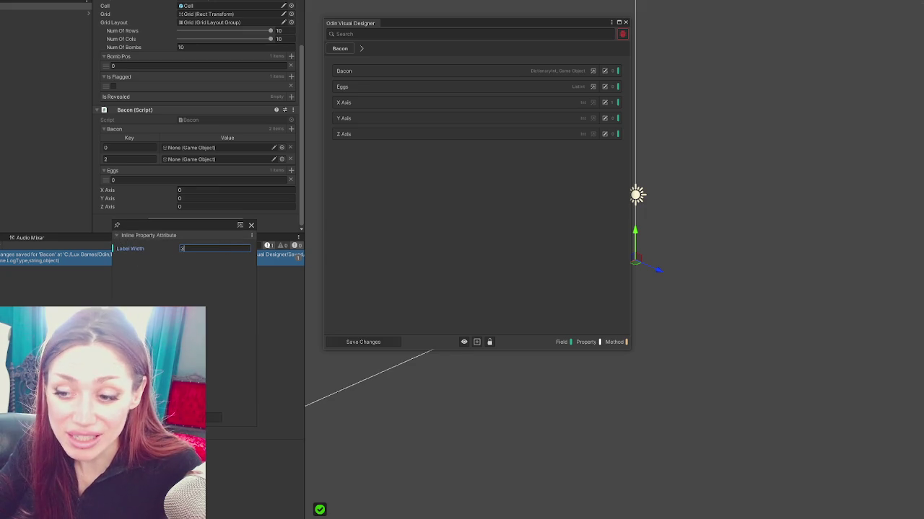
left_click(217, 225)
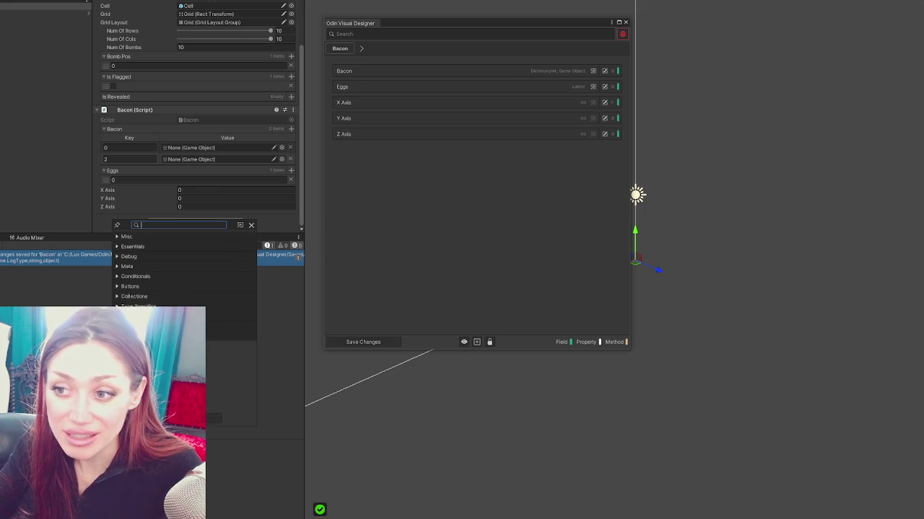
left_click(251, 225)
Set the X Axis value to 168 and view the field's attributes.
right_click(165, 190)
key("Escape")
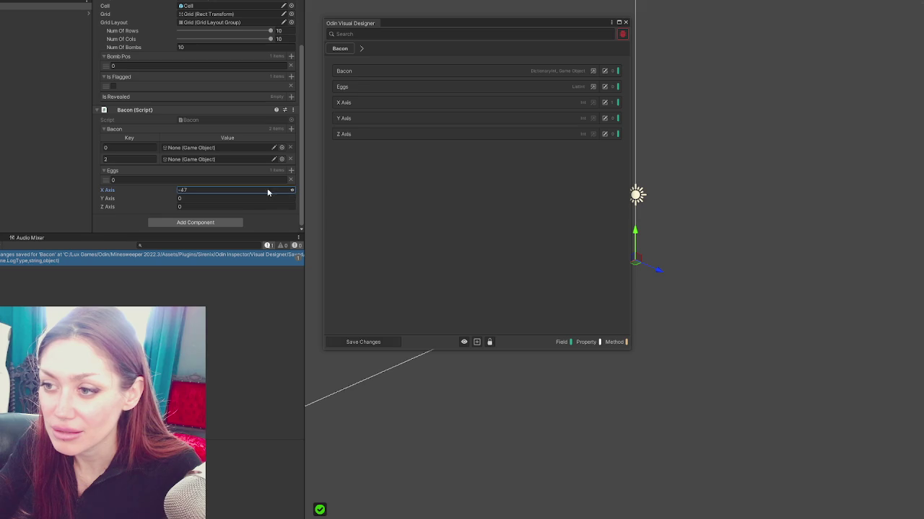
right_click(154, 192)
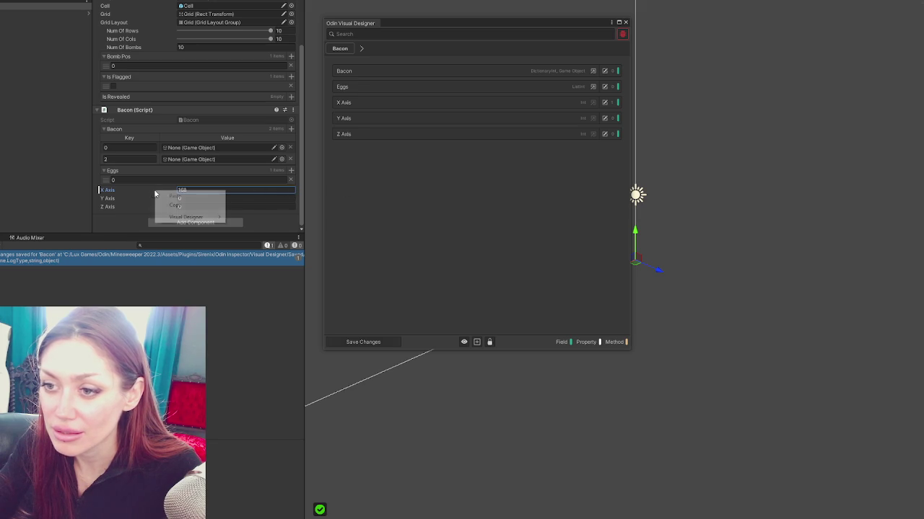
left_click(190, 217)
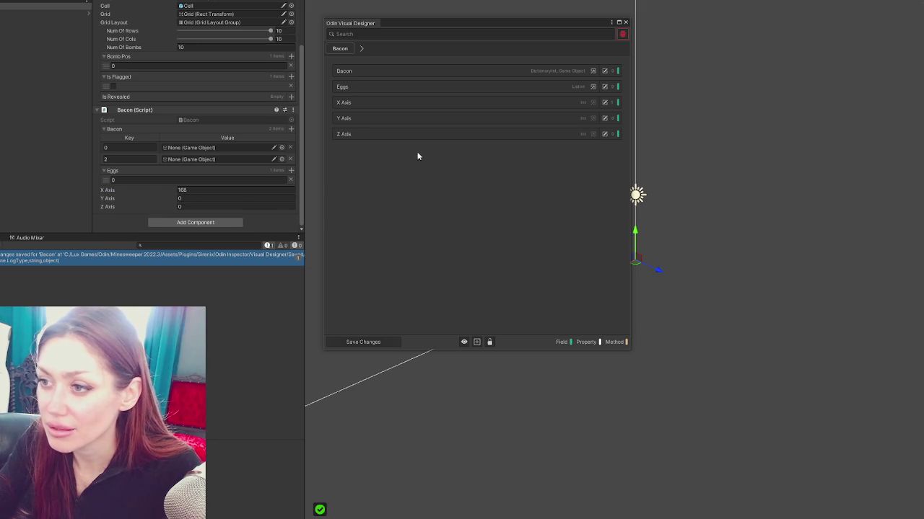
left_click(605, 103)
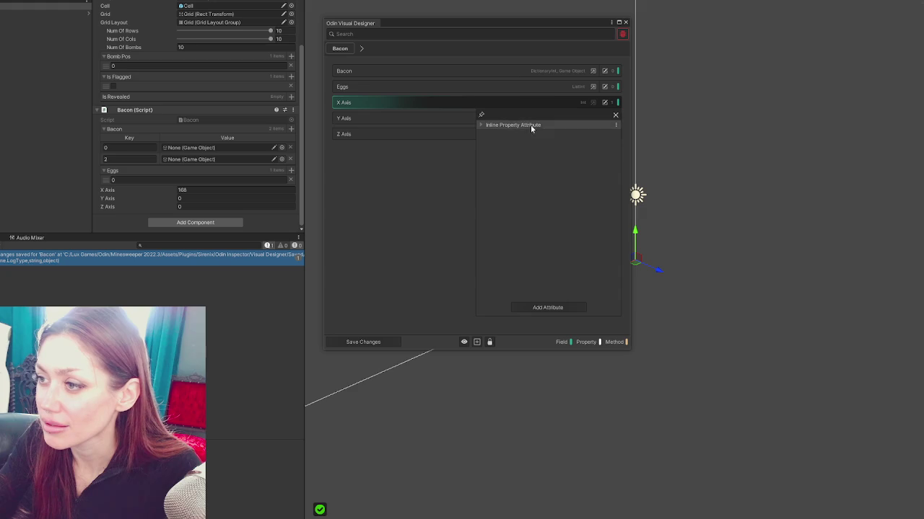
Remove the Inline Property attribute from X Axis, then add blank lines above the Bacon class.
left_click(616, 125)
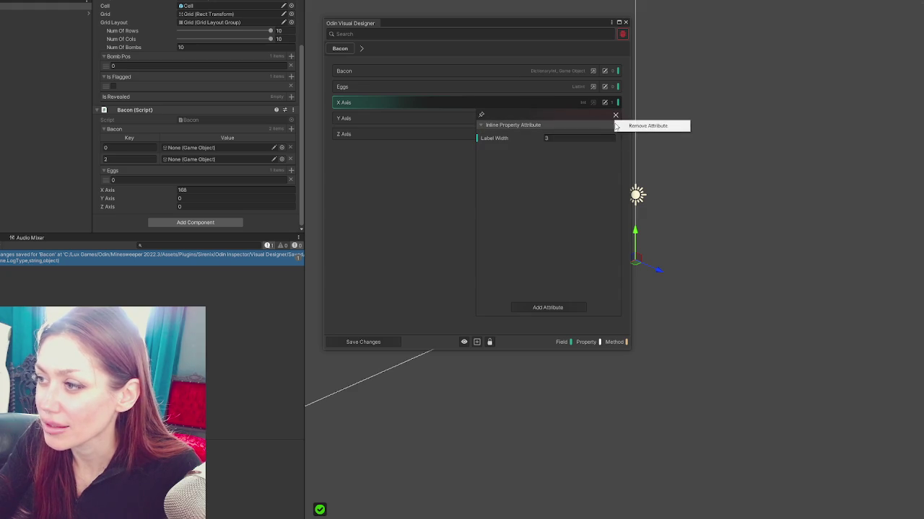
left_click(646, 125)
left_click(433, 223)
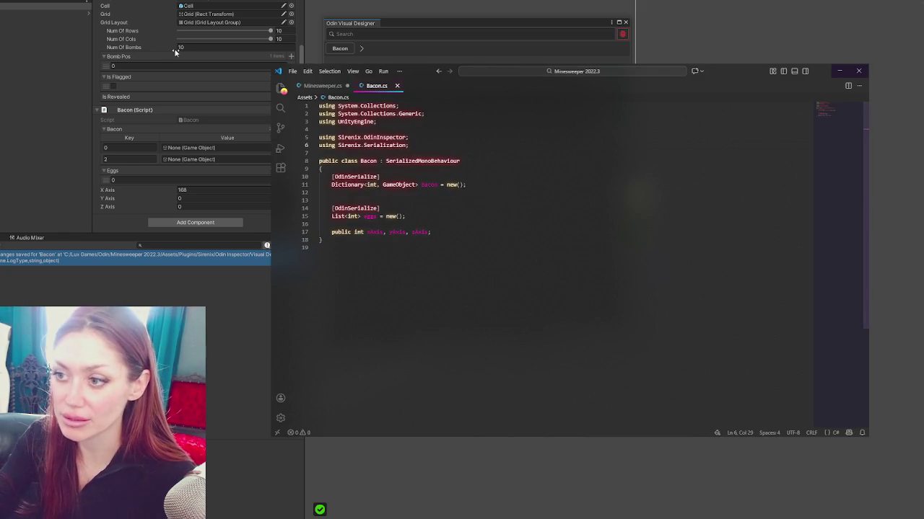
key("Return")
key("Return")
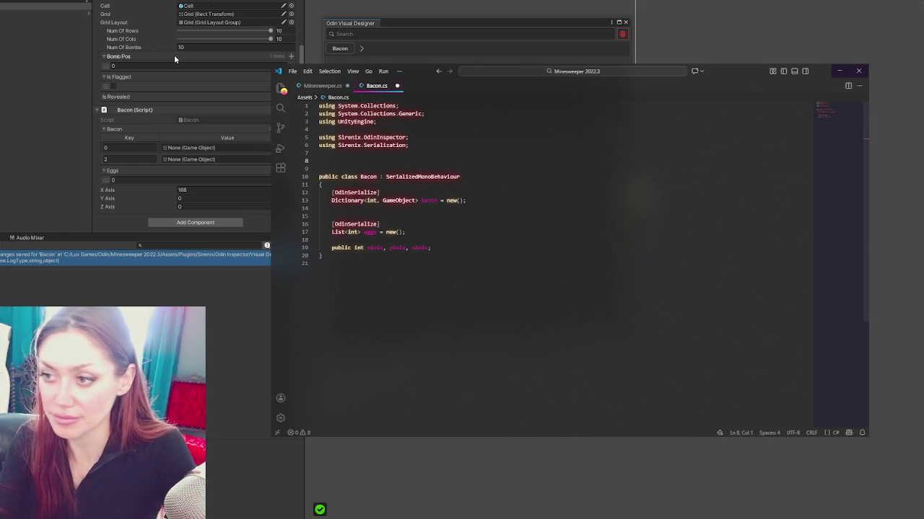
Add a serializable BreakfastFoods class above the Bacon class in Bacon.cs.
type("[Sysyem.Serialized")
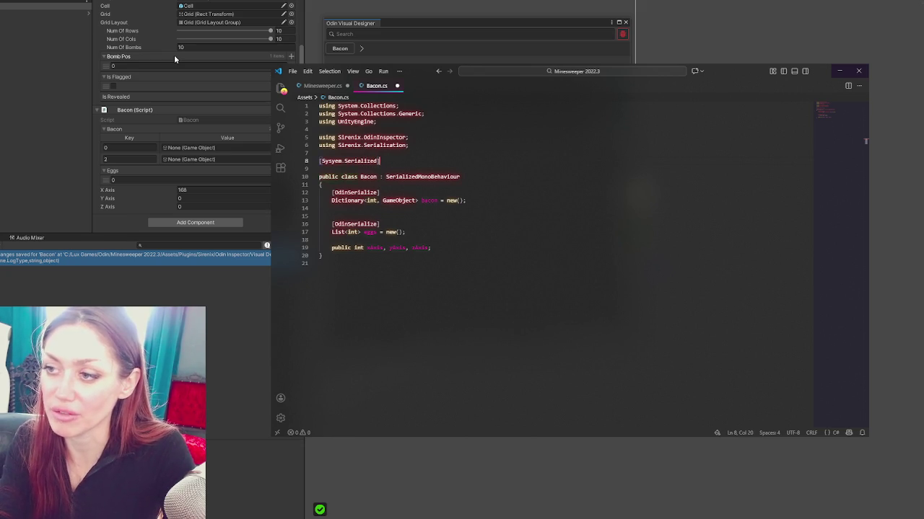
key("Return")
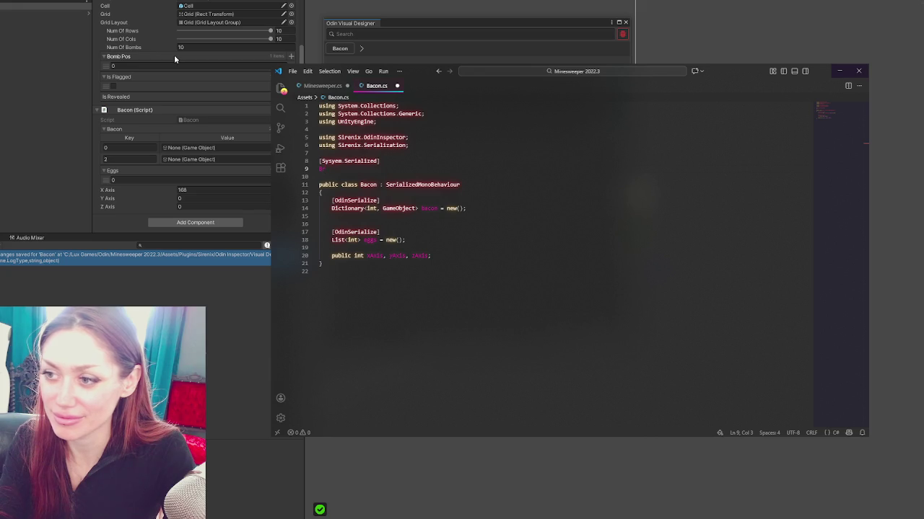
type("BreakfastFoods")
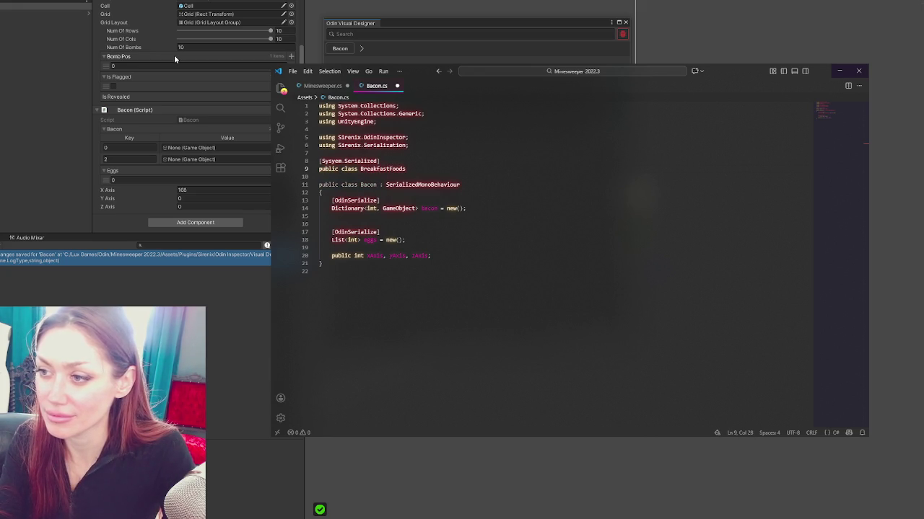
type("{")
key("Return")
key("Return")
type("}")
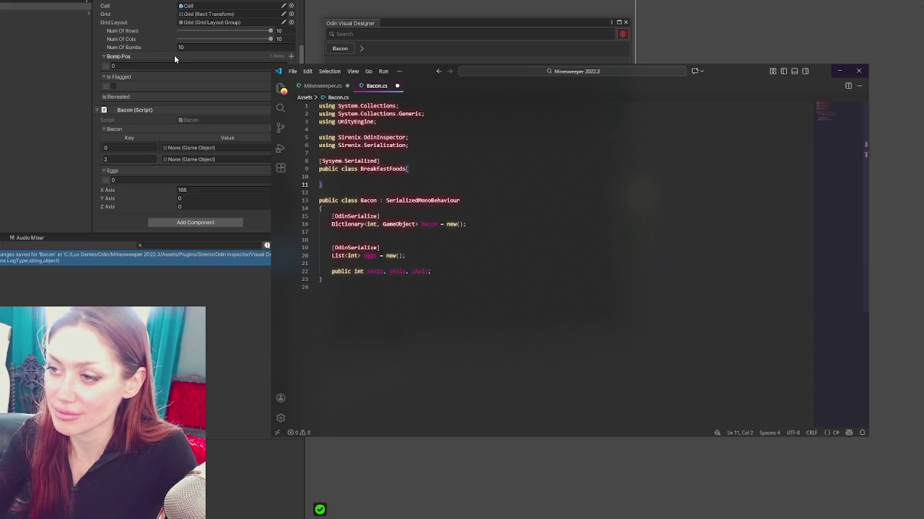
key("Return")
Give BreakfastFoods 'public string name;' and 'public GameObject go;' fields, save, and recompile.
type("public string na")
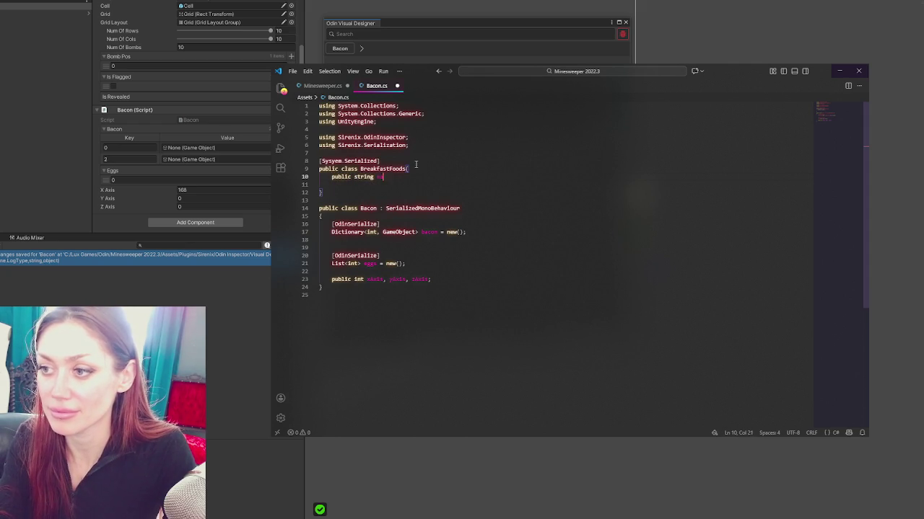
type("me;")
key("Return")
type("public s")
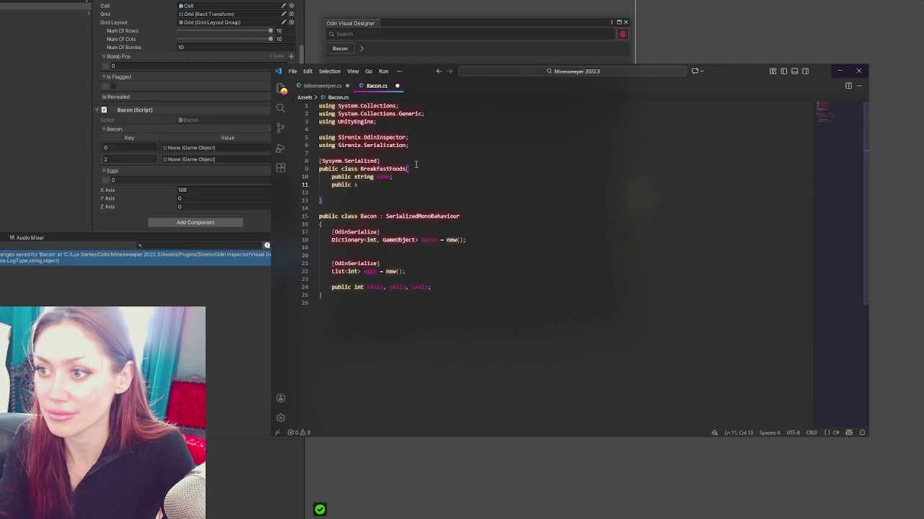
type("m")
key("BackSpace")
key("BackSpace")
key("BackSpace")
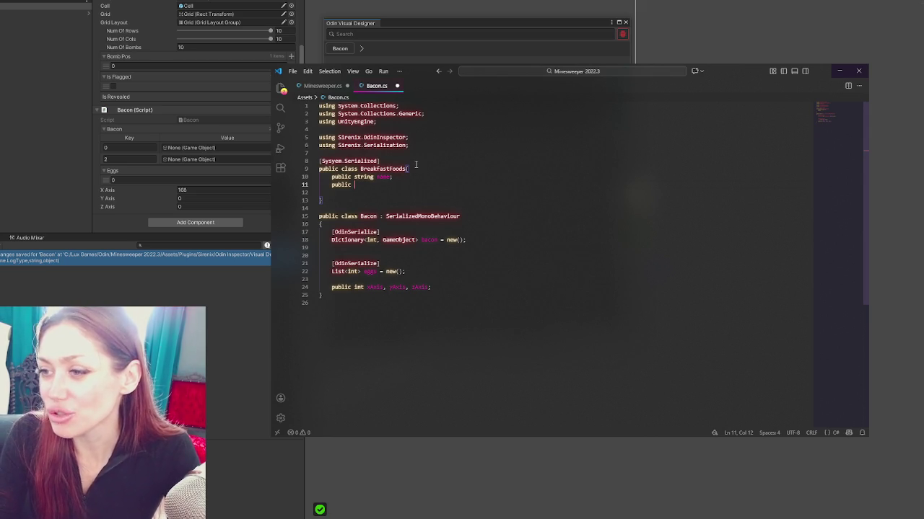
type("Game")
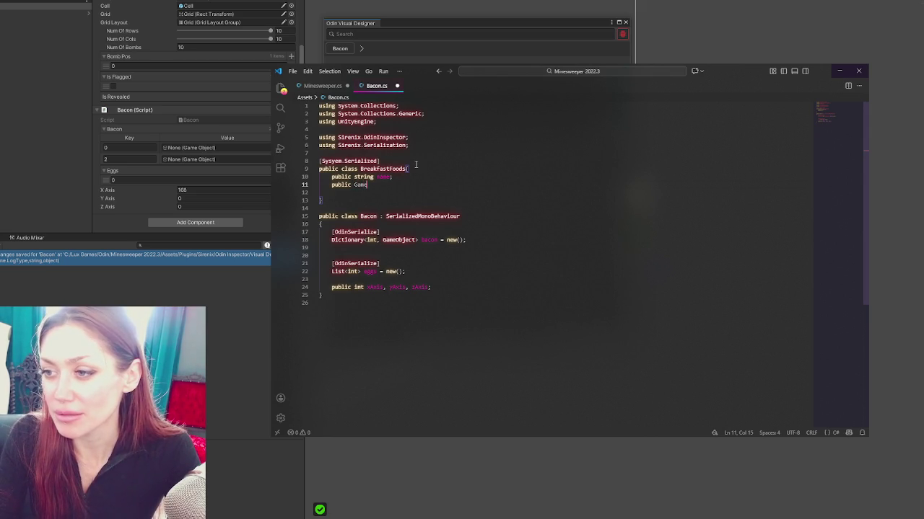
type("Object go;")
key("ctrl+s")
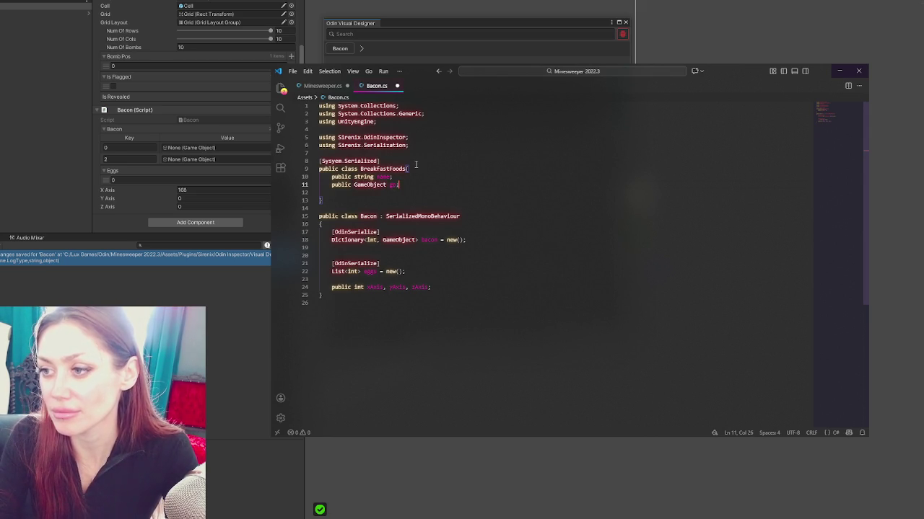
key("alt+Tab")
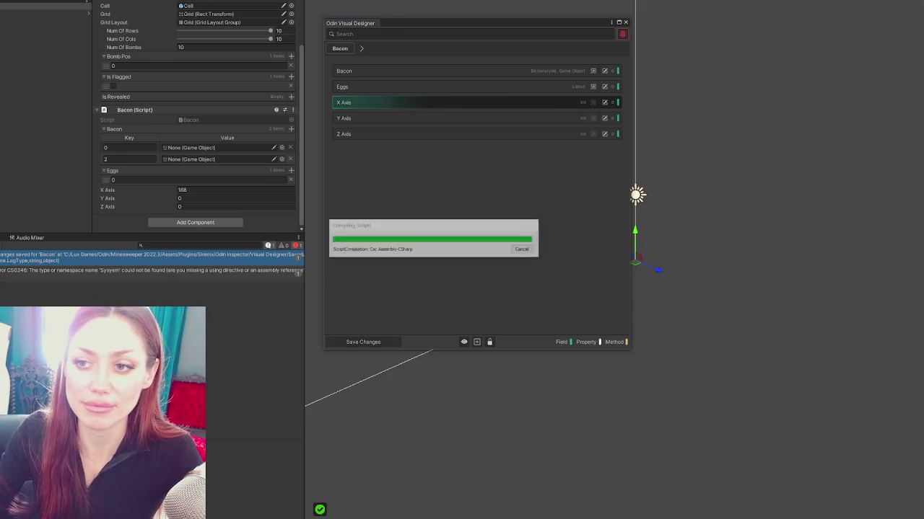
Fix the misspelled 'Sysyem' in the BreakfastFoods attribute to 'System' and recompile.
left_click(92, 275)
double_click(92, 274)
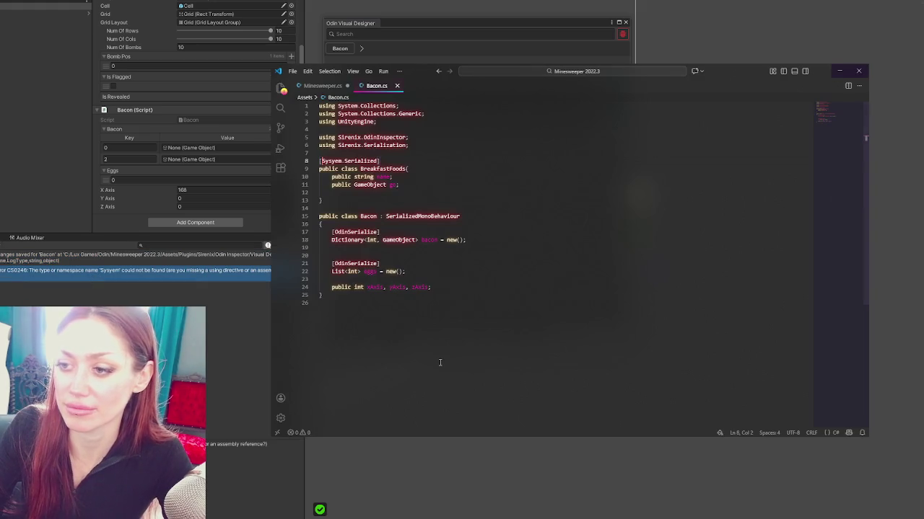
left_click(335, 160)
key("BackSpace")
type("t")
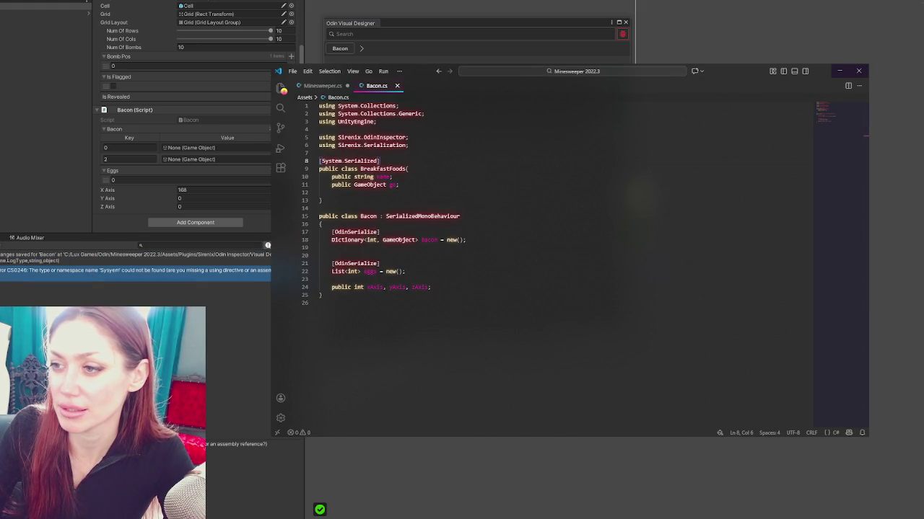
key("alt+Tab")
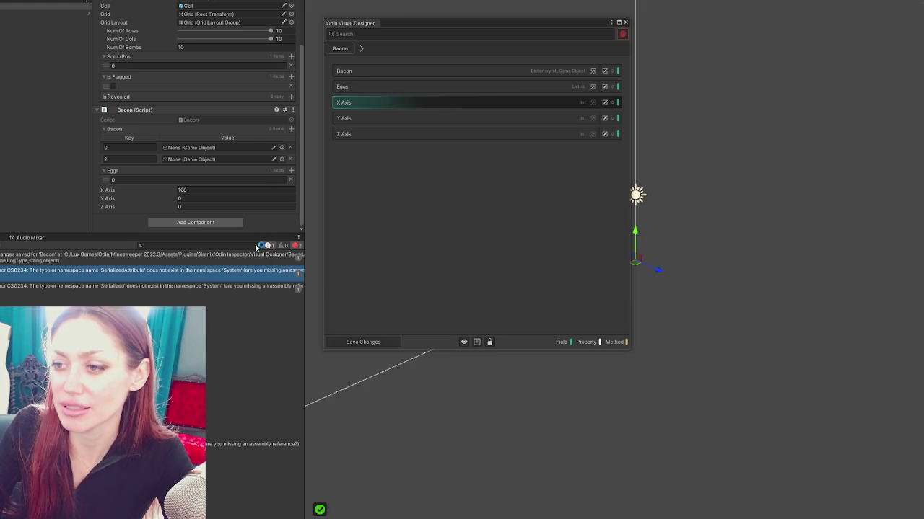
Correct 'Serialized' to 'Serializable' so it reads [System.Serializable], then save and recompile.
double_click(204, 278)
left_click_drag(344, 161, 379, 160)
type("Serializable")
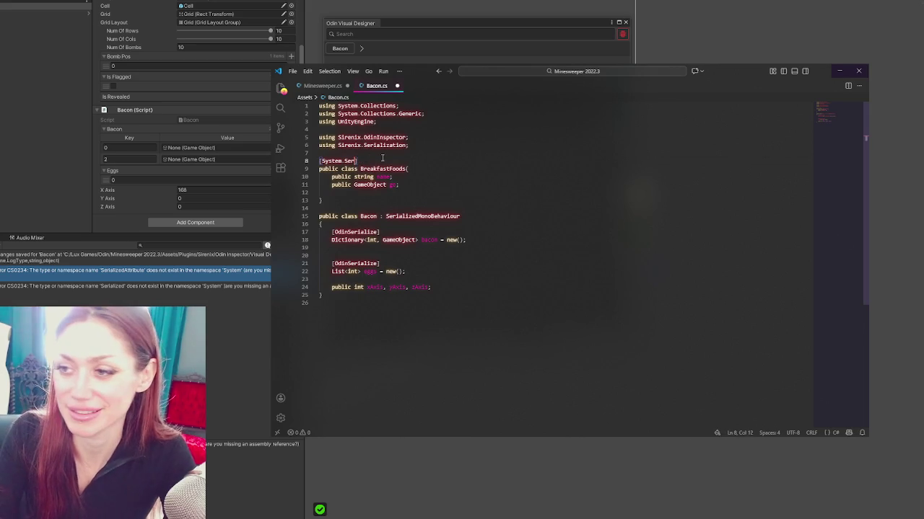
key("ctrl+s")
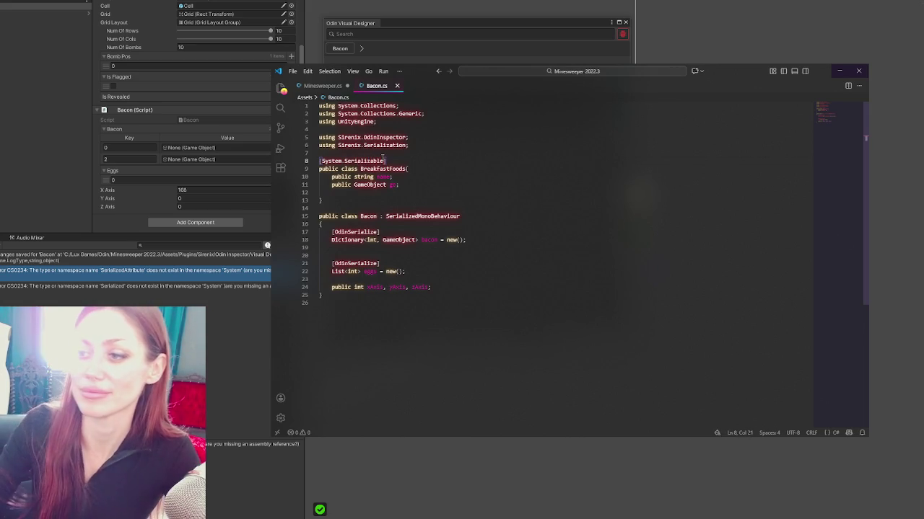
key("alt+Tab")
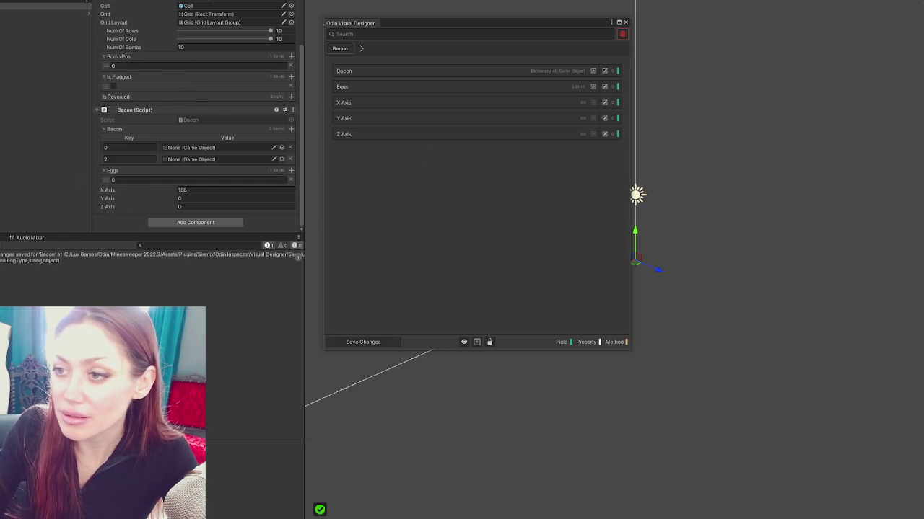
Add 'public BreakfastFoods currentBreakfast;' inside the Bacon class and recompile in Unity.
key("alt+Tab")
left_click(409, 169)
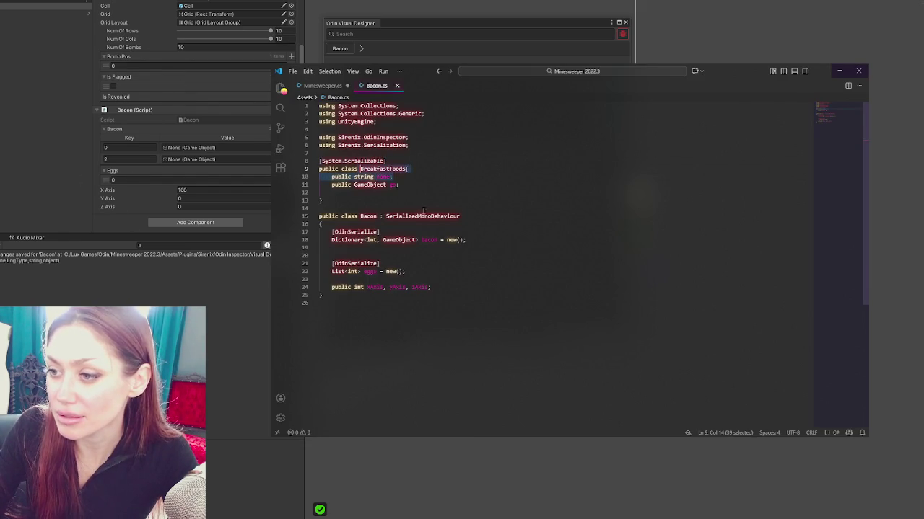
left_click(489, 224)
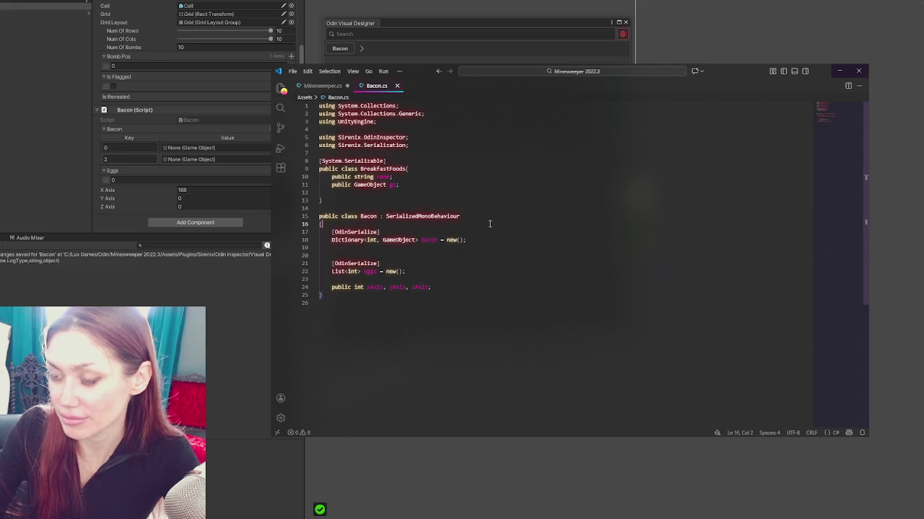
key("Return")
key("Return")
key("Return")
key("Return")
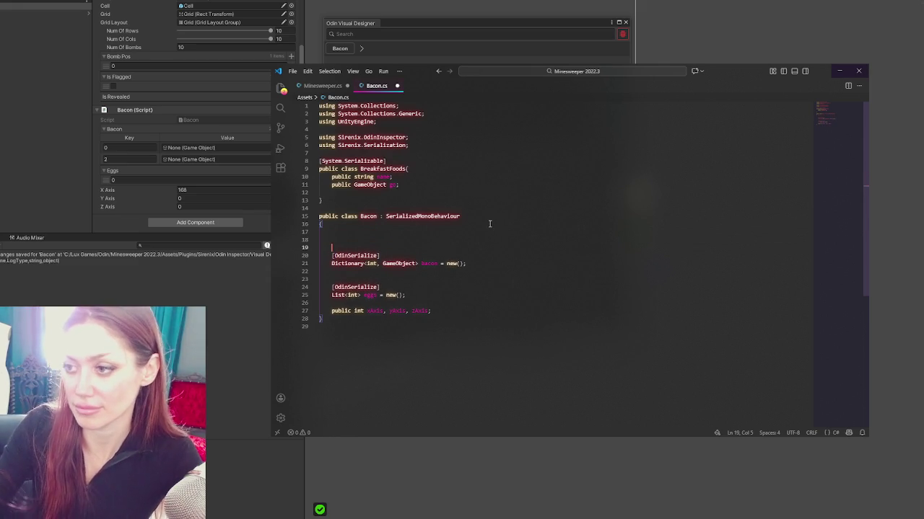
key("Up")
key("Up")
type("public BreakfastFoods")
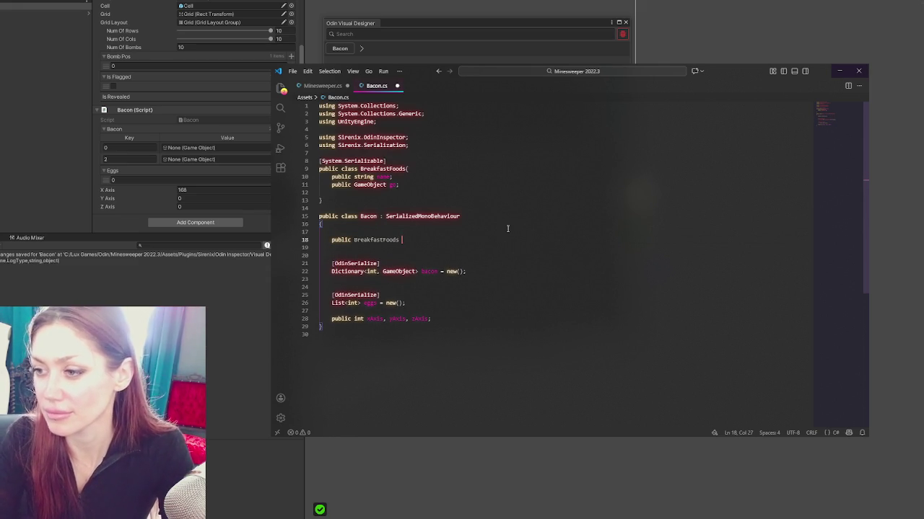
type(" currentBreakfast;")
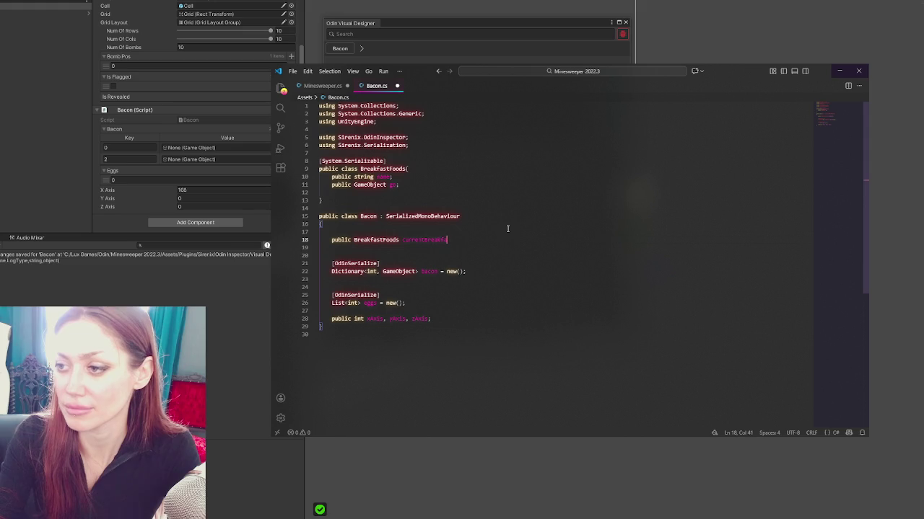
key("alt+Tab")
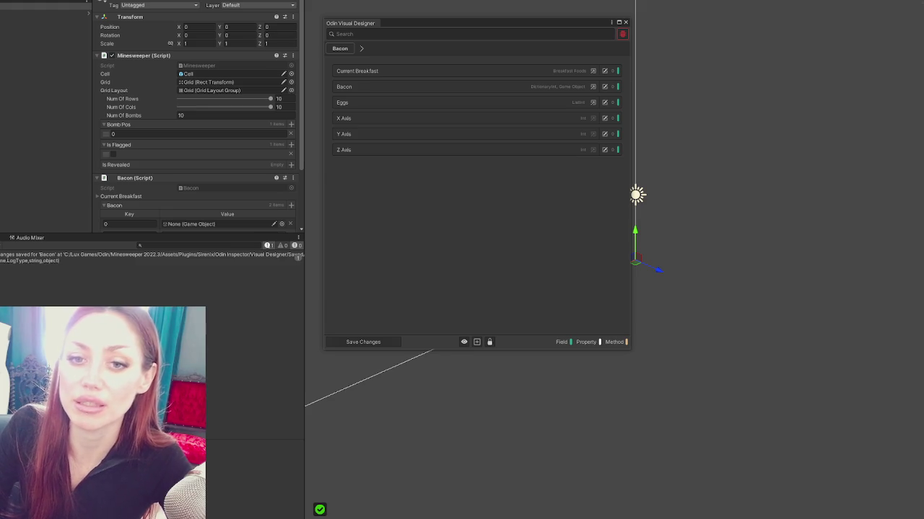
Split Bacon into its own Odin Visual Designer window beside the Minesweeper designer.
scroll(108, 127, "down", 3)
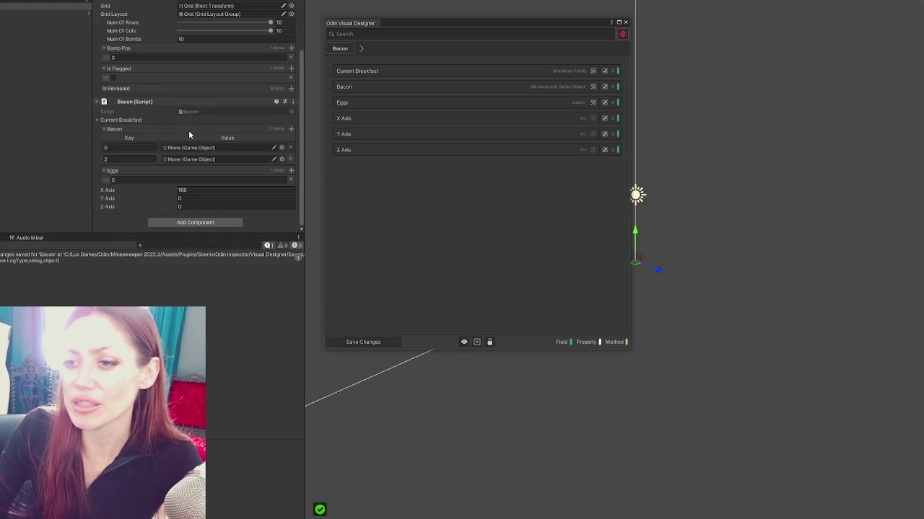
mouse_move(433, 20)
left_mouse_down()
mouse_move(466, 29)
mouse_move(565, 91)
mouse_move(479, 60)
left_mouse_up()
mouse_move(443, 24)
left_mouse_down()
mouse_move(795, 70)
mouse_move(749, 61)
left_mouse_up()
left_click_drag(663, 117, 733, 119)
mouse_move(839, 50)
left_mouse_down()
mouse_move(780, 31)
mouse_move(780, 14)
left_mouse_up()
mouse_move(672, 92)
left_mouse_down()
mouse_move(571, 103)
mouse_move(698, 101)
mouse_move(565, 116)
left_mouse_up()
left_click_drag(491, 57, 464, 17)
left_click_drag(785, 18, 640, 32)
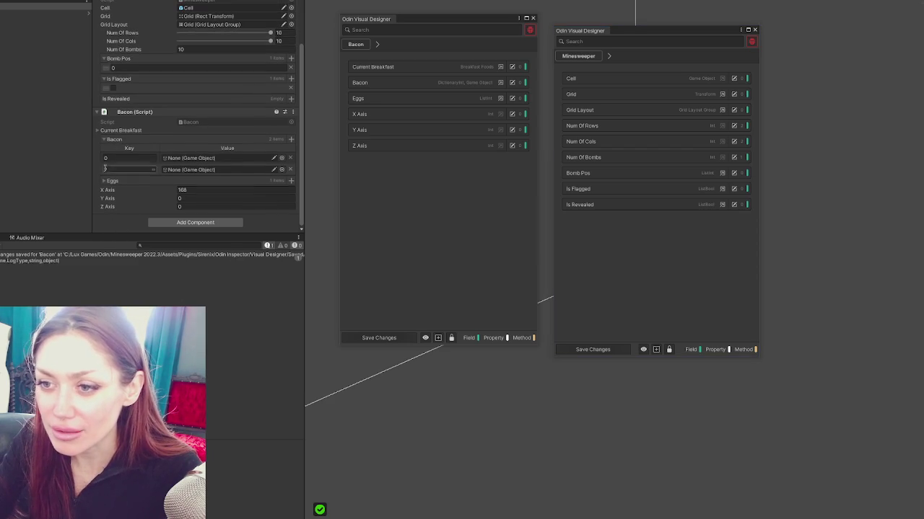
Collapse the Bacon dictionary and expand Current Breakfast to show Name and Go.
left_click(104, 140)
left_click(102, 161)
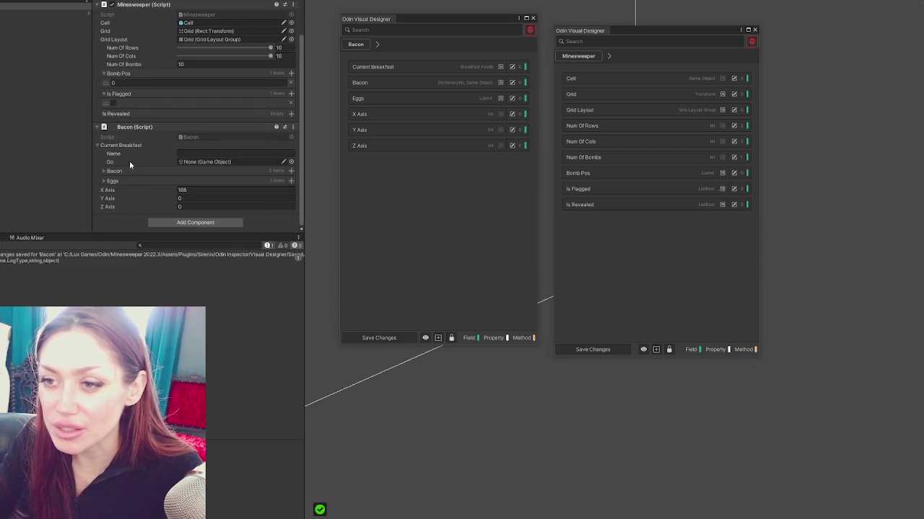
right_click(121, 146)
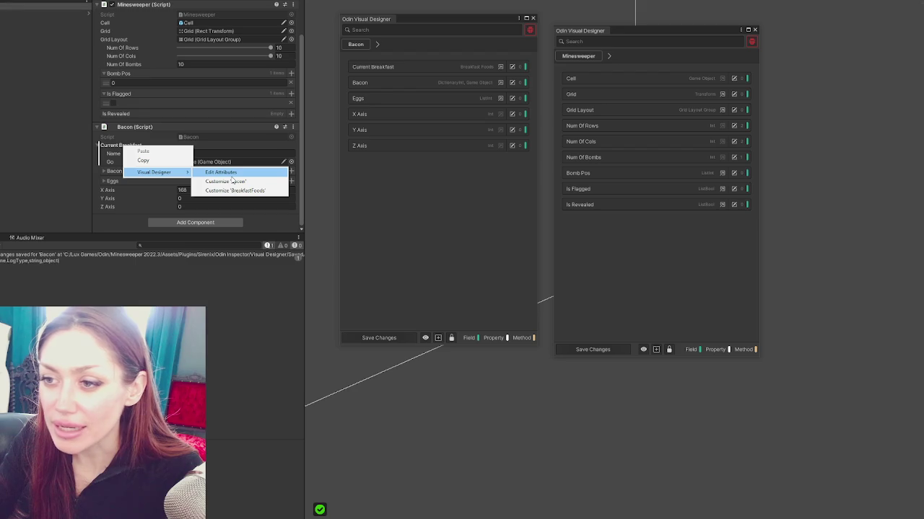
Add an Inline Property attribute with Label Width 2 to Current Breakfast.
left_click(240, 173)
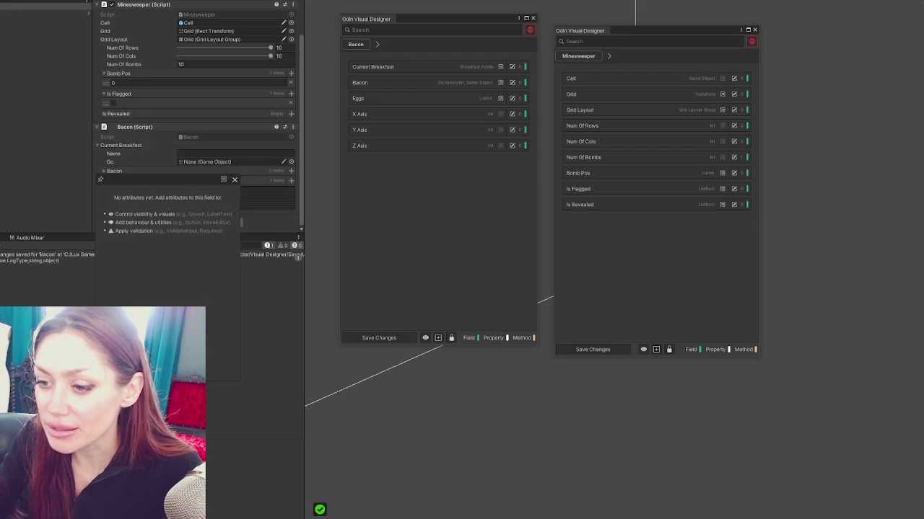
left_click(143, 222)
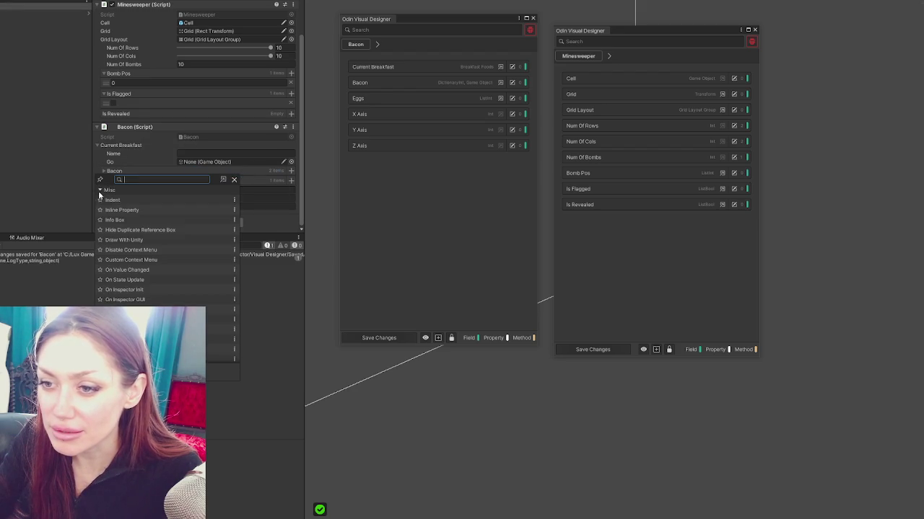
left_click(116, 210)
mouse_move(156, 180)
left_mouse_down()
mouse_move(418, 190)
mouse_move(401, 179)
left_mouse_up()
left_click(419, 196)
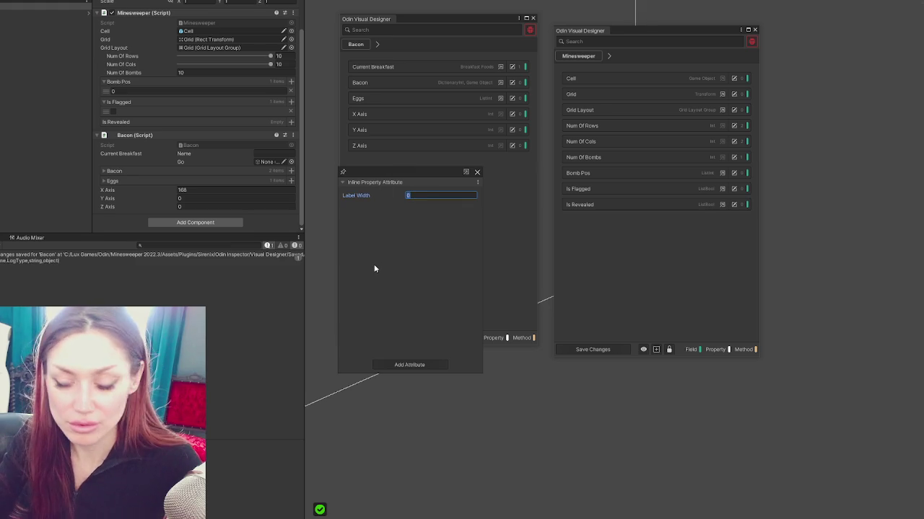
type("2")
key("Return")
Enter 'adfadf' as the breakfast name and open Bacon.cs in the code editor.
left_click(394, 365)
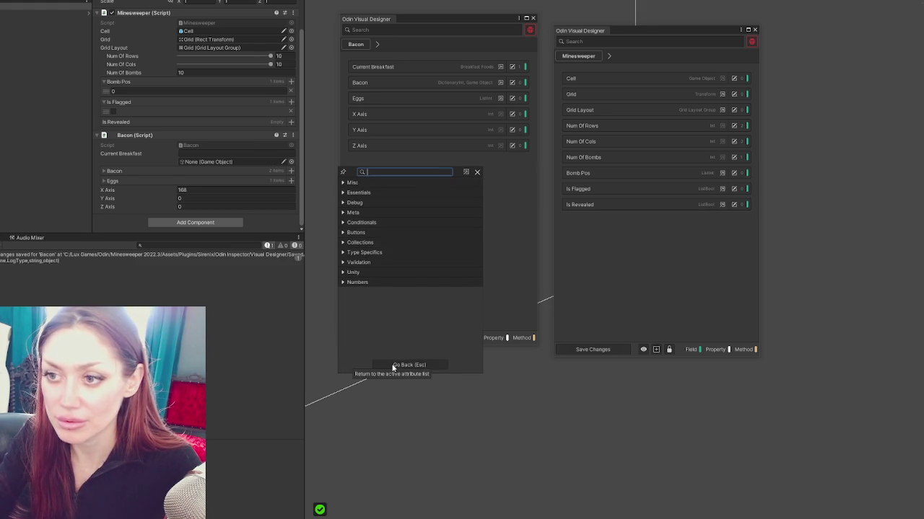
left_click(245, 153)
type("adfadf")
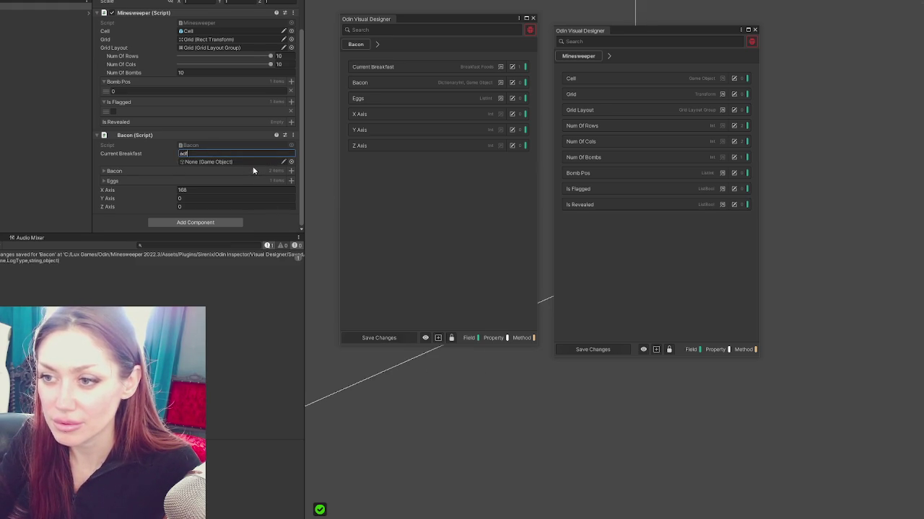
double_click(191, 145)
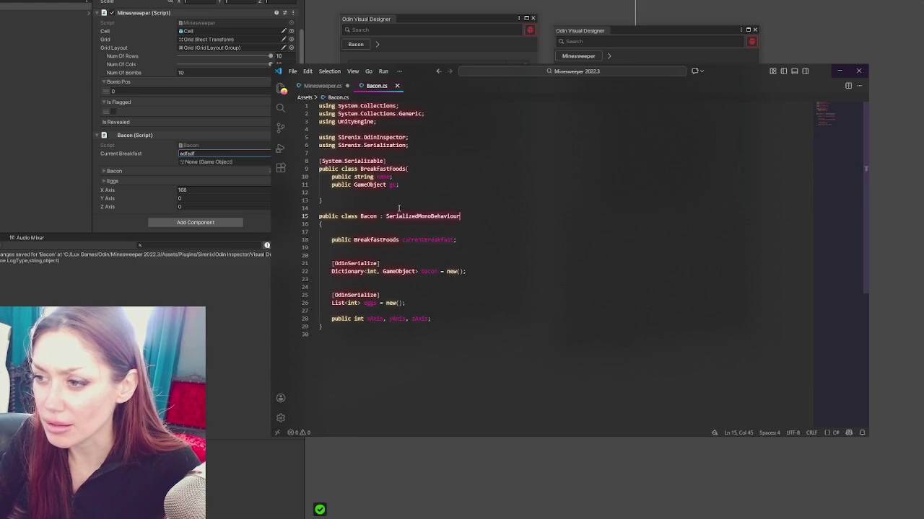
Change the field to 'List<BreakfastFoods> currentBreakfast = new();' and save Bacon.cs.
left_click(462, 241)
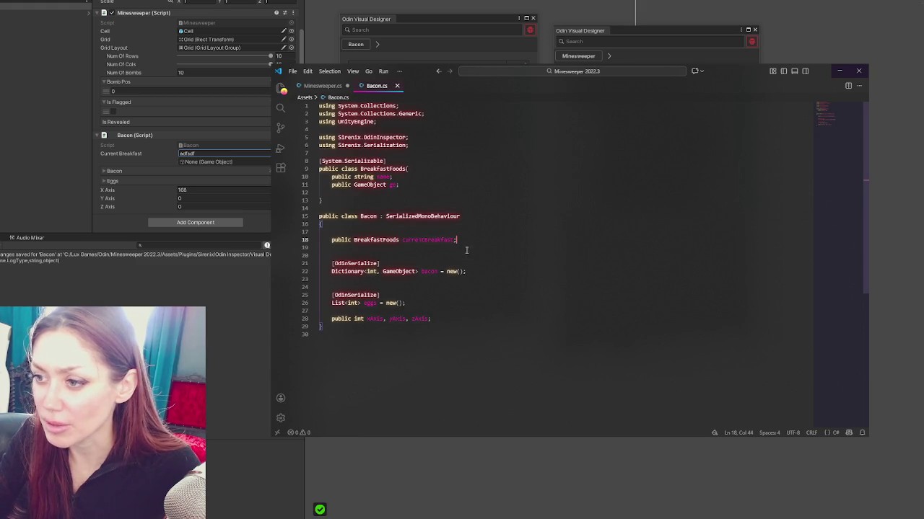
left_click(354, 240)
type("List<")
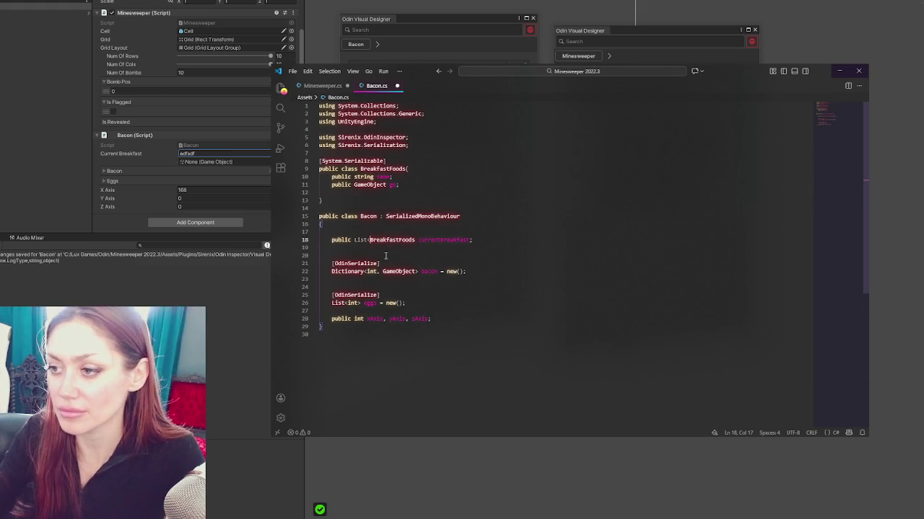
left_click(416, 239)
type(">")
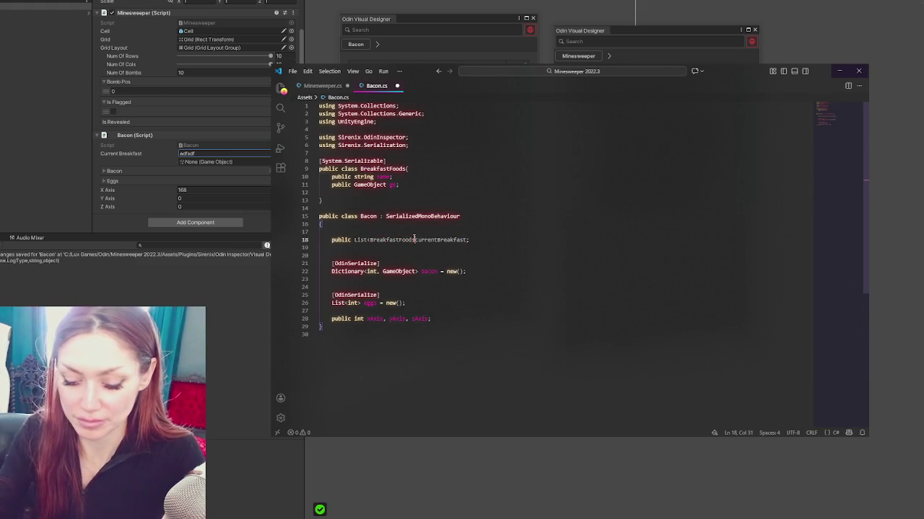
left_click(471, 239)
type("= new(")
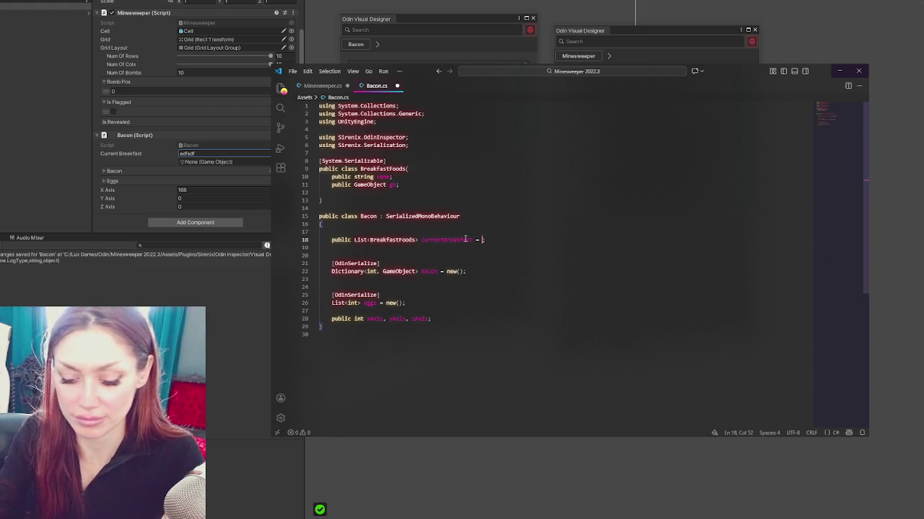
key("ctrl+s")
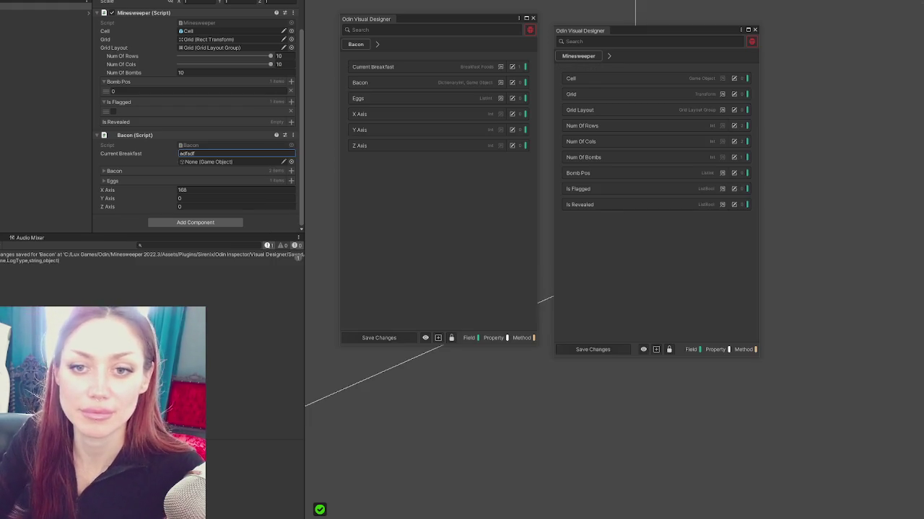
Add two empty GameObject entries to Current Breakfast and make the Inspector panel taller.
left_click(55, 236)
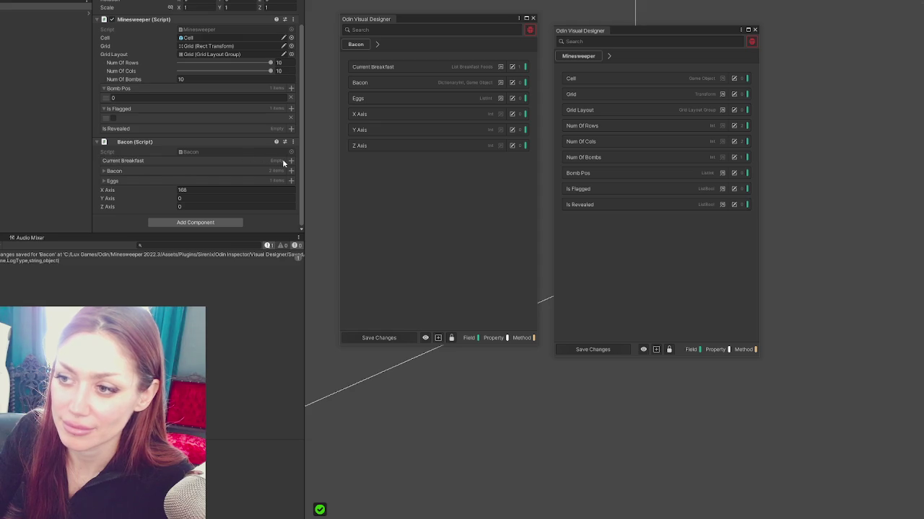
left_click(290, 161)
left_click(291, 162)
scroll(272, 165, "down", 2)
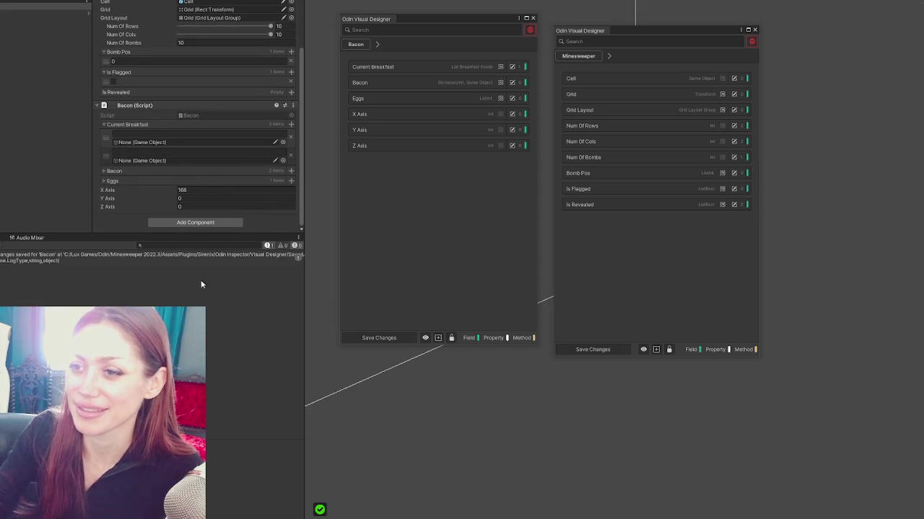
left_click_drag(126, 235, 126, 365)
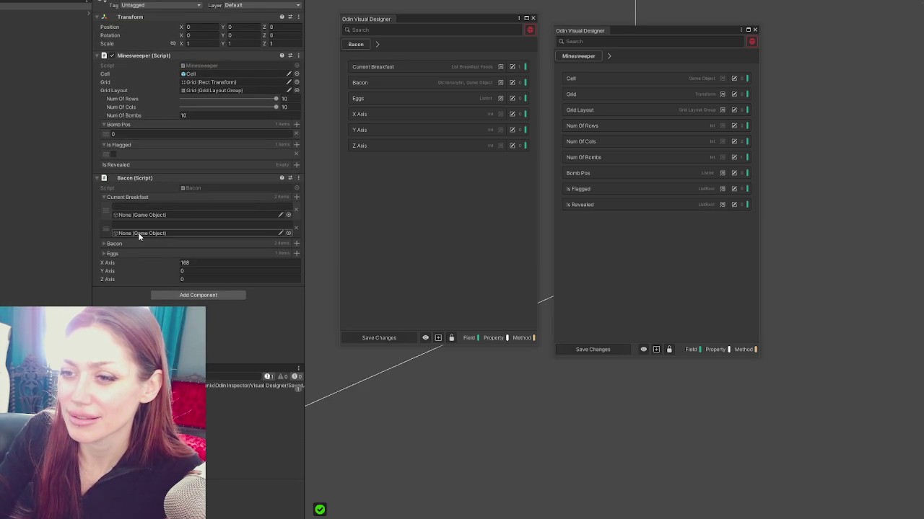
key("alt+Tab")
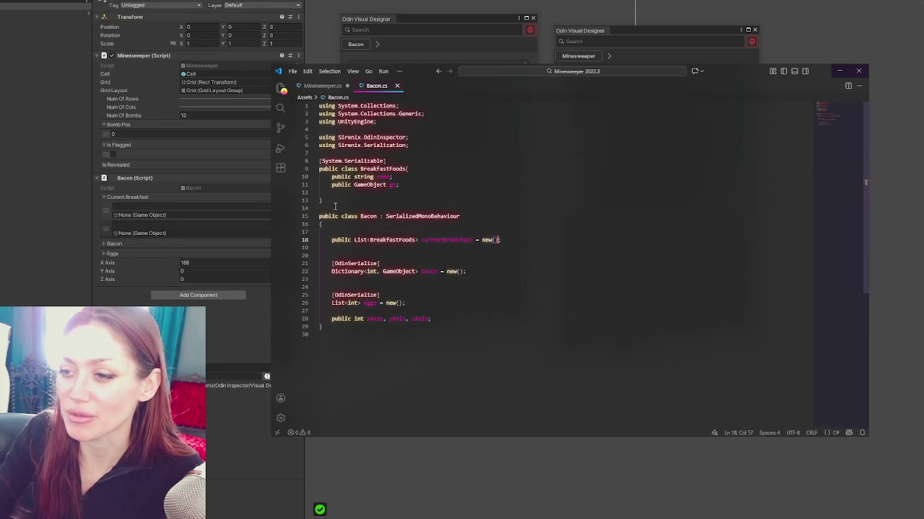
Remove 'List<', '>' and ' = new()' so line 18 declares a plain BreakfastFoods currentBreakfast.
double_click(358, 241)
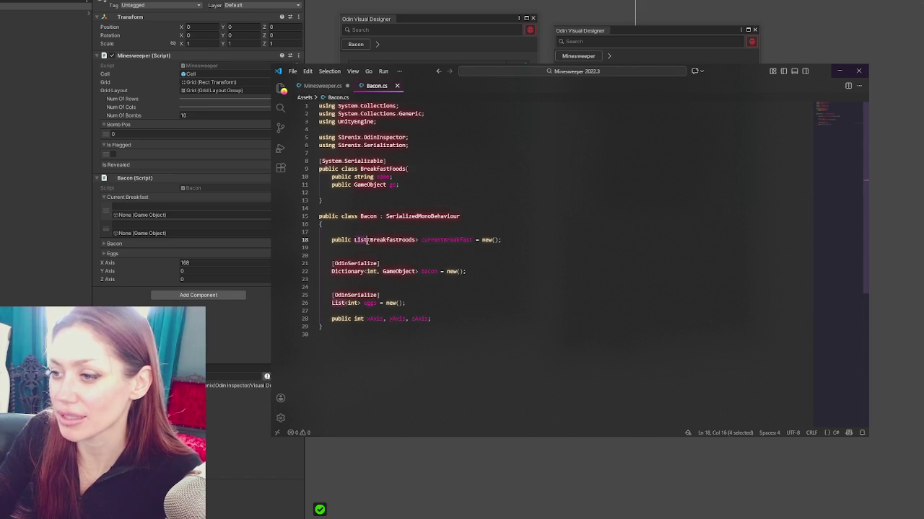
key("BackSpace")
key("Delete")
key("ctrl+Right")
key("Delete")
left_click_drag(482, 239, 454, 239)
key("BackSpace")
Save Bacon.cs so Unity recompiles, and nudge the Bacon designer window left.
key("ctrl+s")
key("alt+Tab")
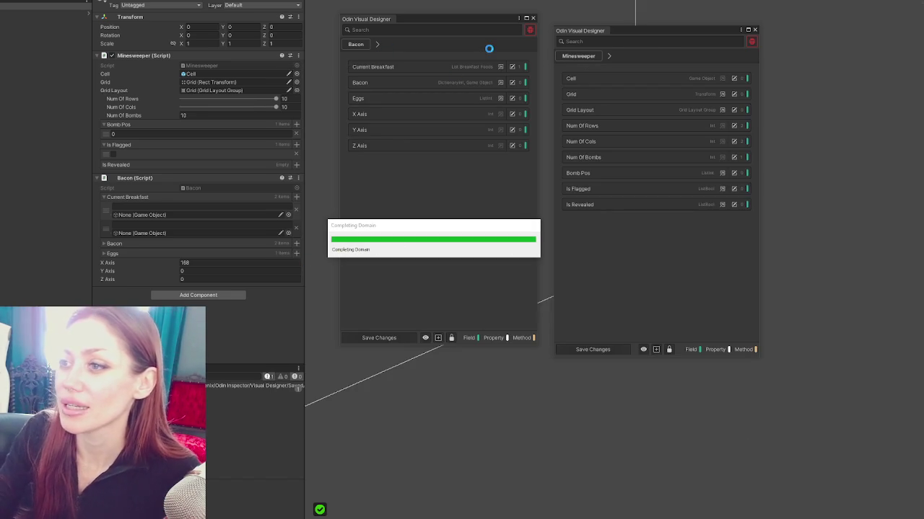
left_click_drag(450, 17, 427, 14)
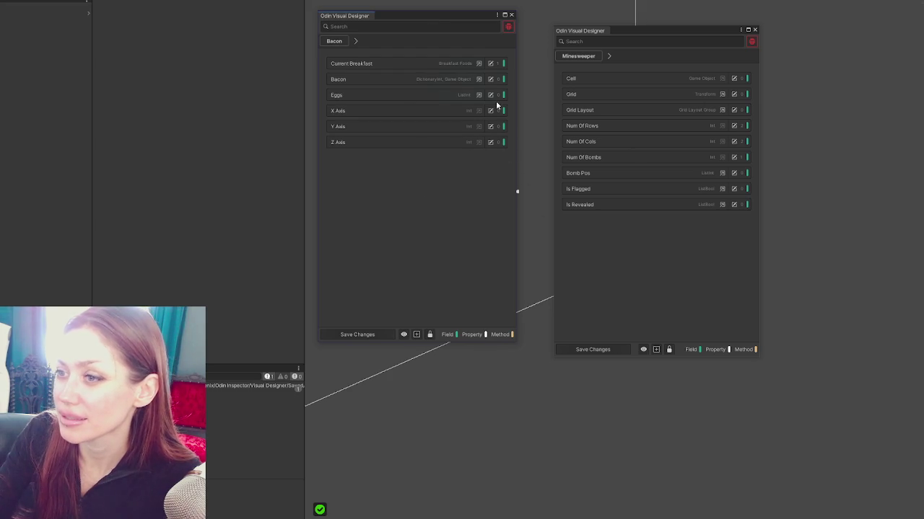
Add an Info Box attribute from the Misc category to Current Breakfast.
left_click(490, 63)
left_click(501, 77)
left_click(490, 64)
left_click(441, 273)
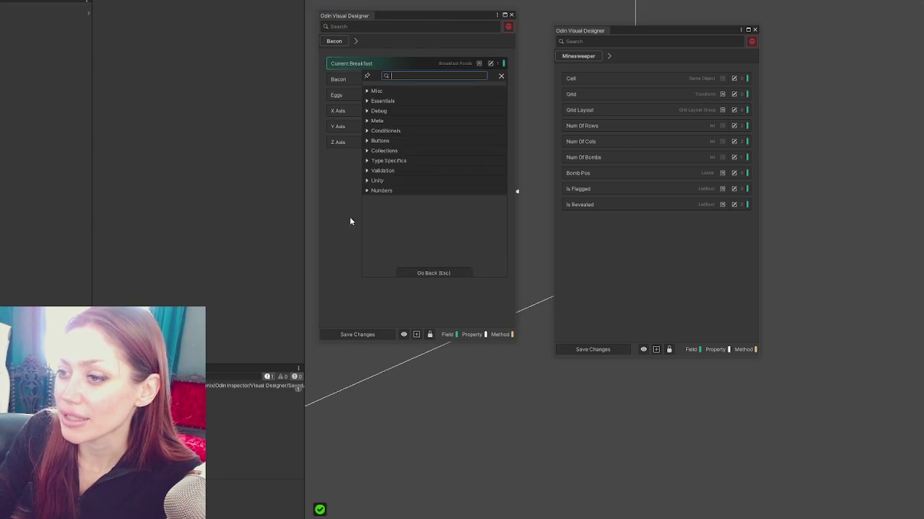
left_click(376, 86)
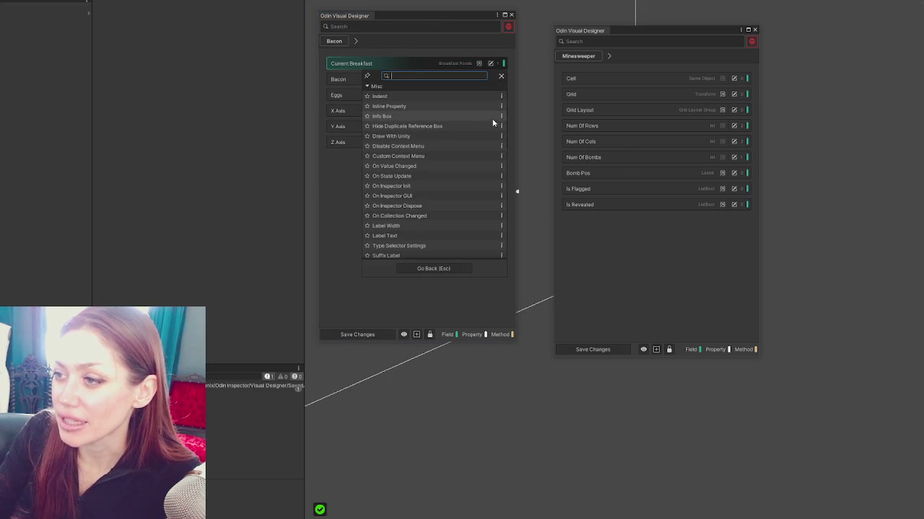
left_click(501, 119)
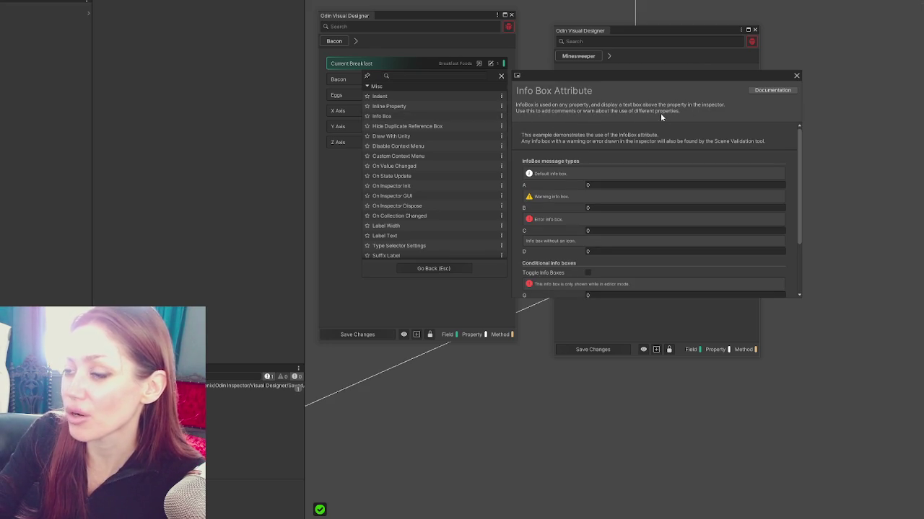
left_click(477, 116)
Set the Info Box message to 'Test'.
left_click(453, 126)
type("Test")
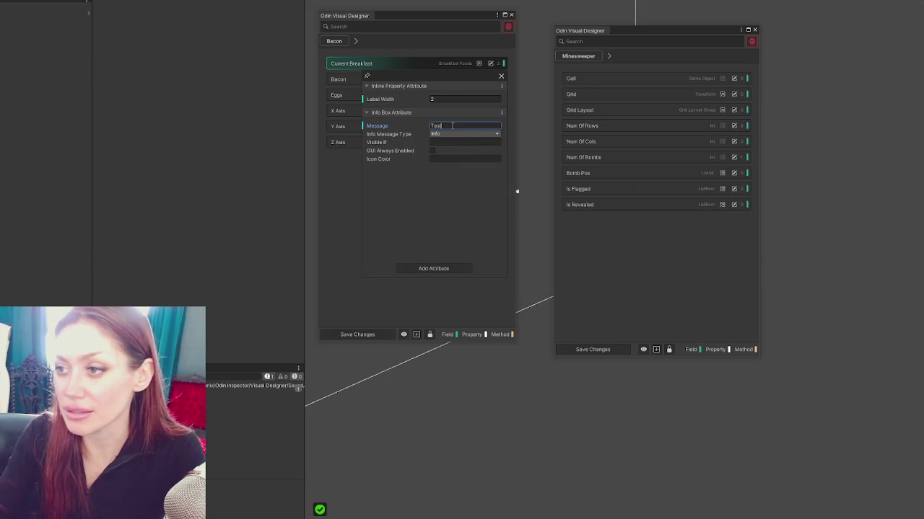
left_click(437, 142)
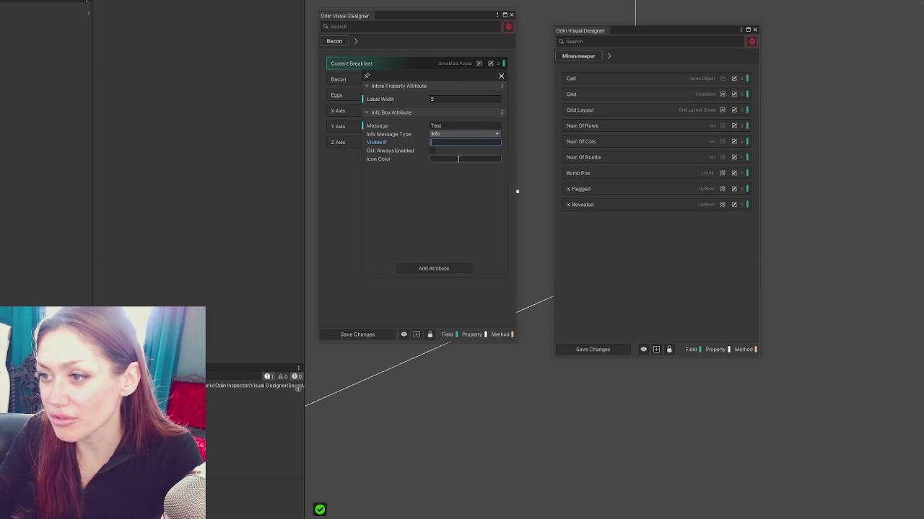
left_click(455, 267)
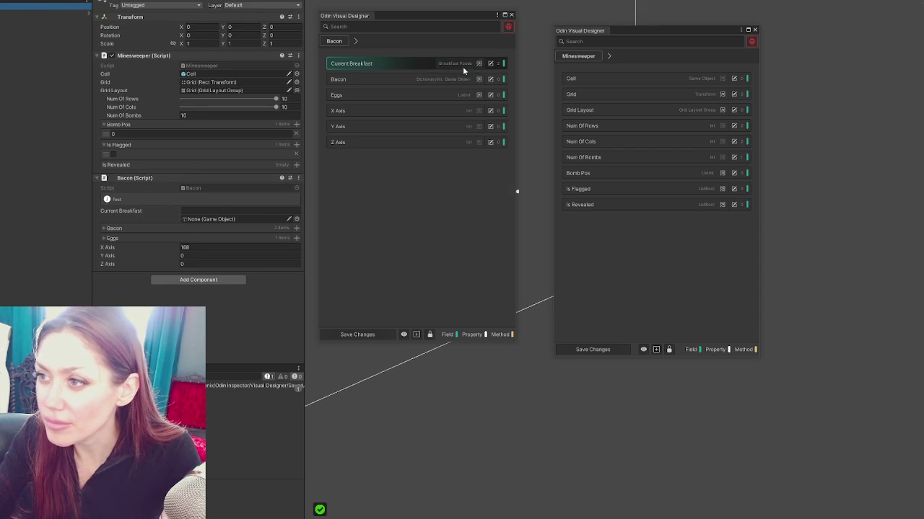
left_click(490, 64)
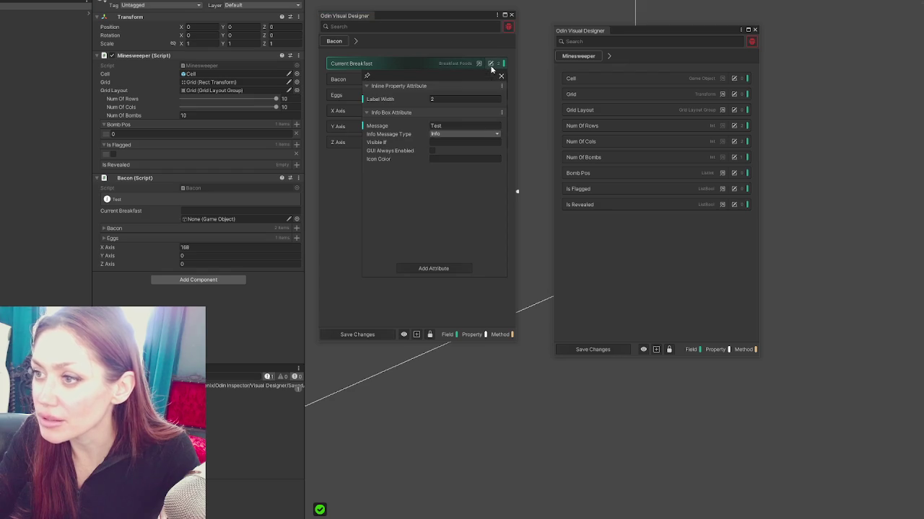
Change the Info Box message type to Error, trying Warning first.
left_click(439, 134)
left_click(483, 165)
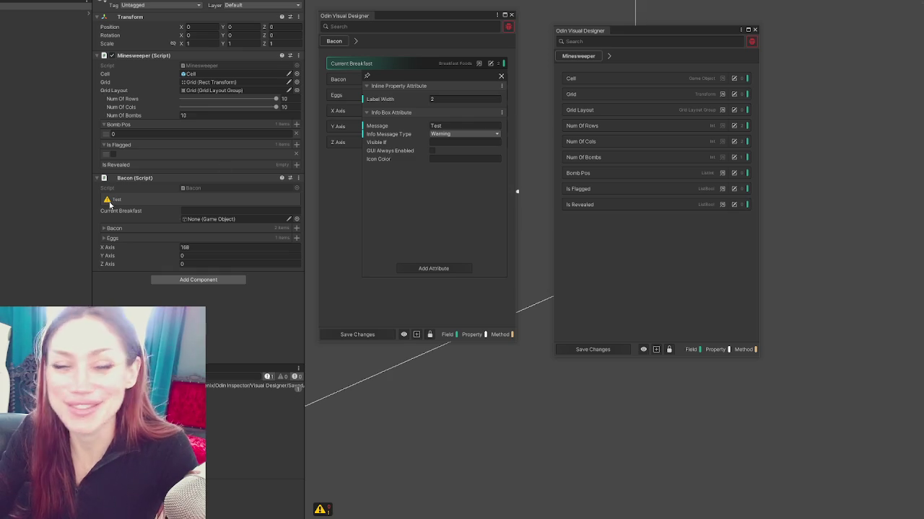
left_click(464, 133)
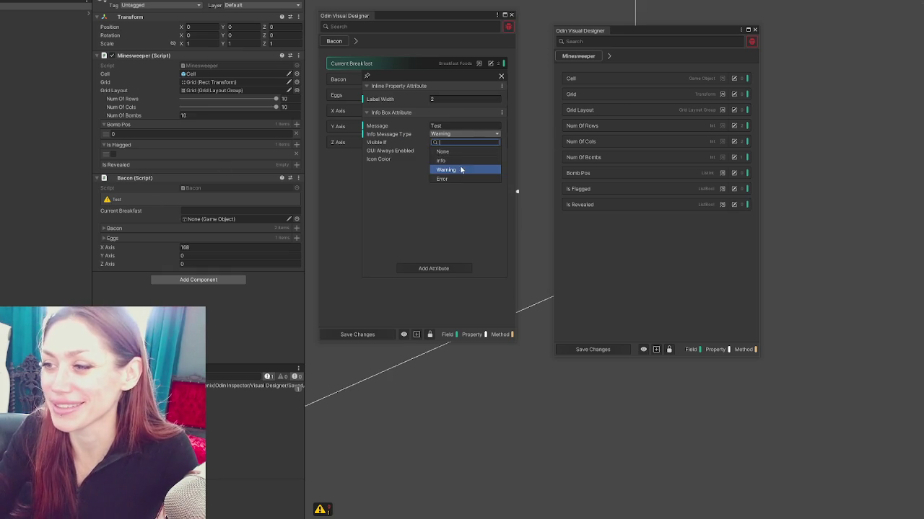
left_click(456, 178)
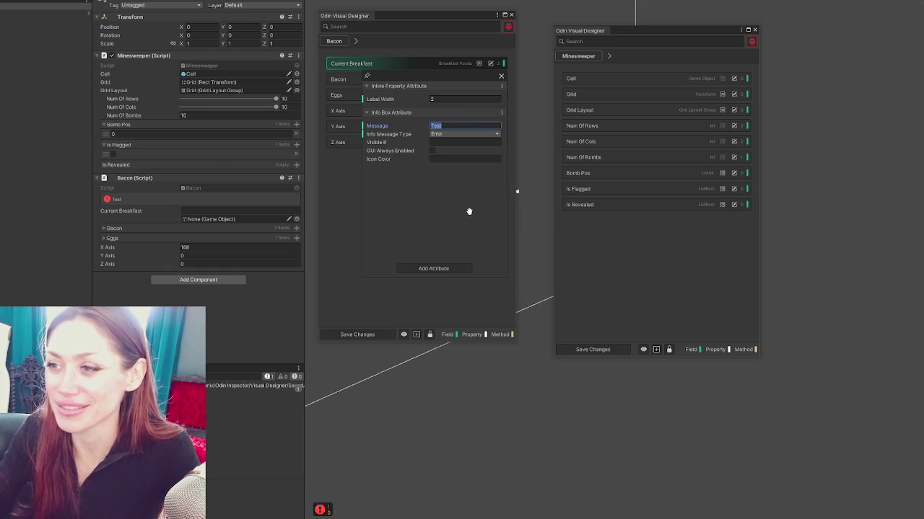
Replace the message with 'Warning: The game look great!' and close the attribute settings.
type("You're doing")
key("ctrl+a")
key("BackSpace")
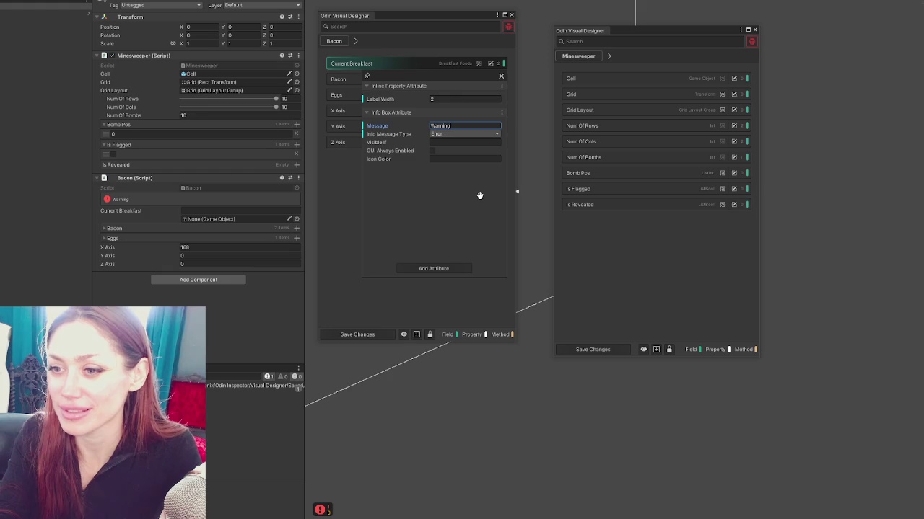
type("e game is")
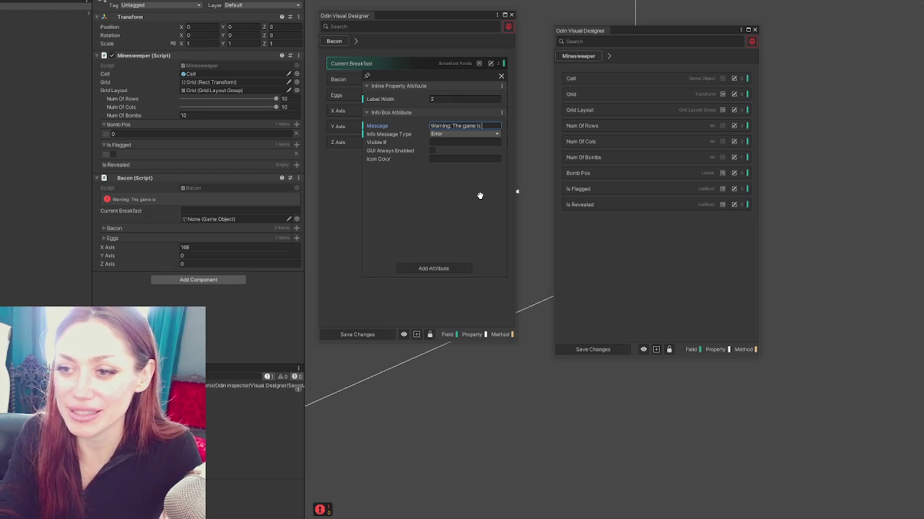
type(" look great!")
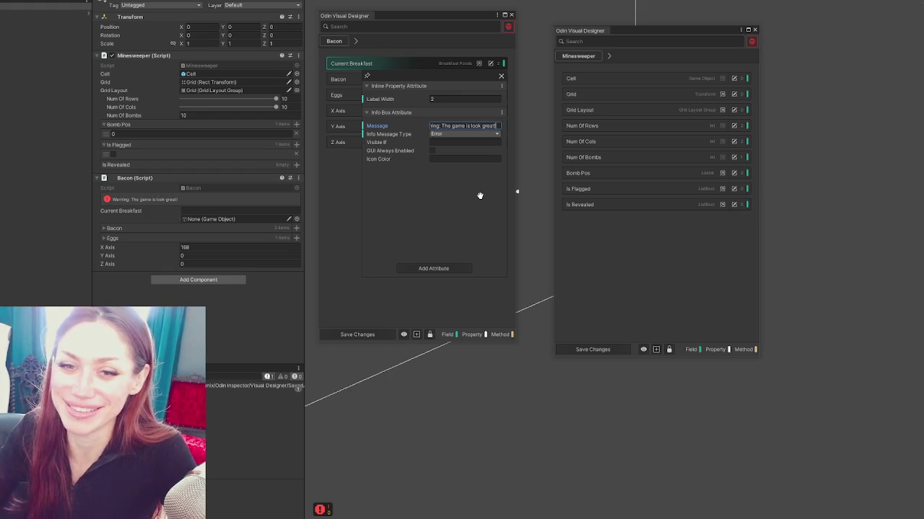
key("Return")
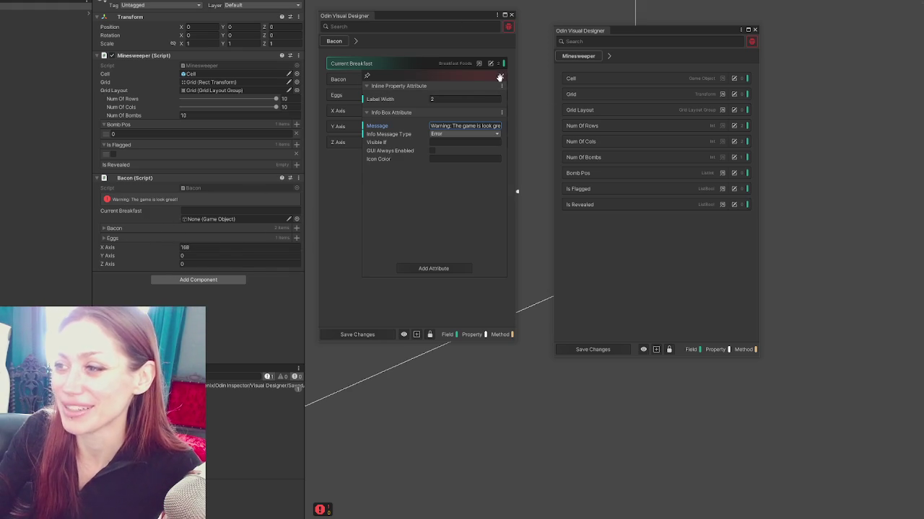
key("Escape")
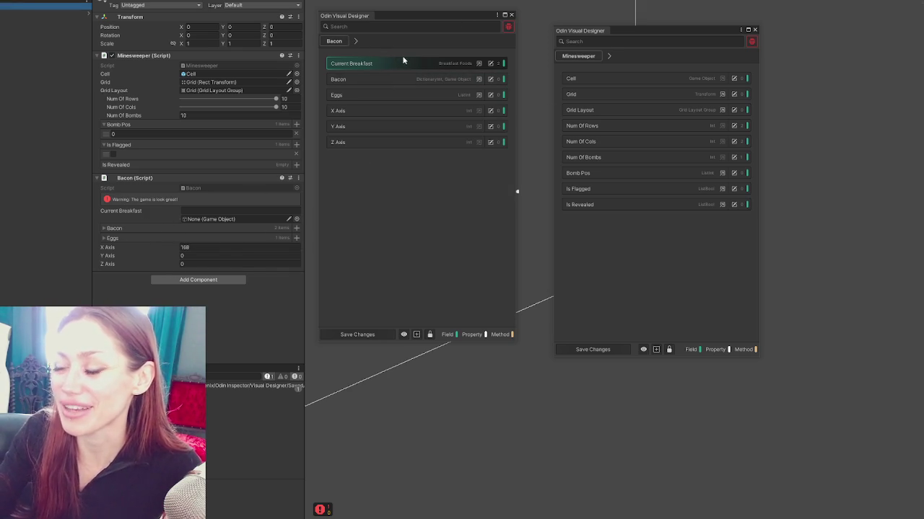
Browse the Numbers attribute category for Current Breakfast, then close the list without adding anything.
left_click(490, 64)
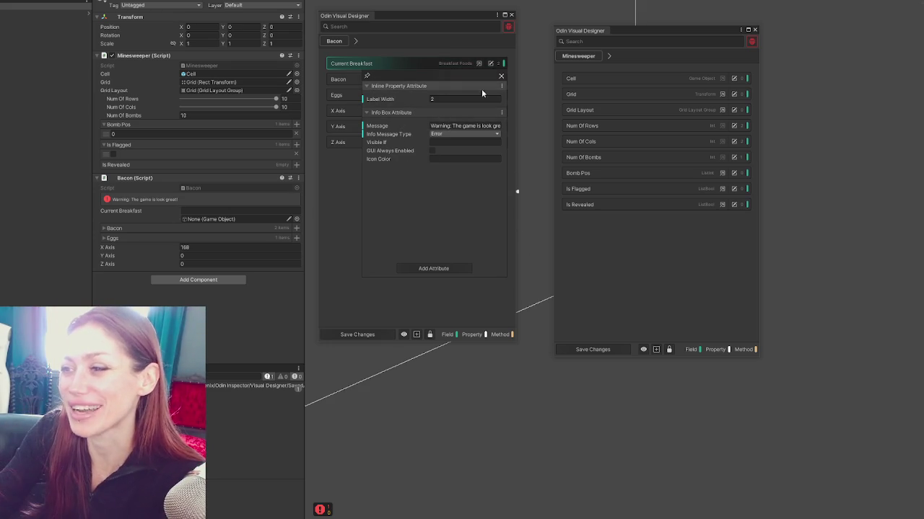
left_click(420, 267)
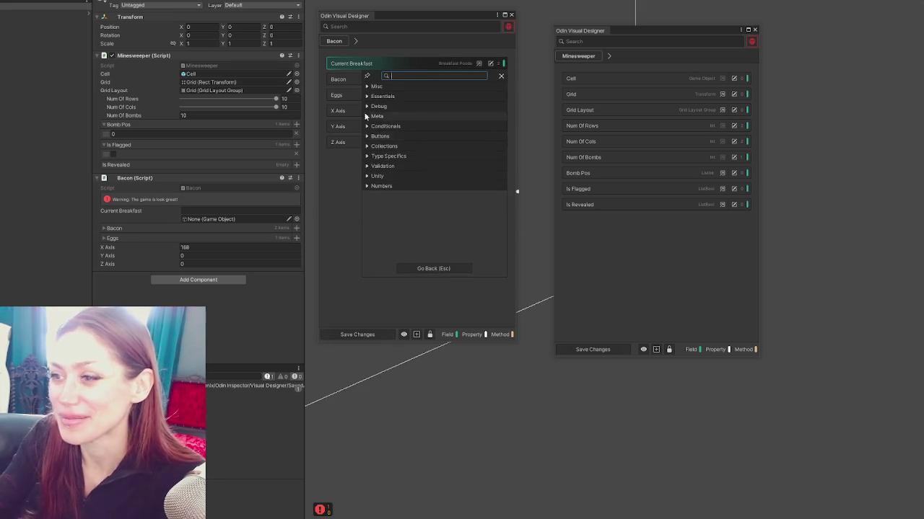
scroll(400, 196, "down", 3)
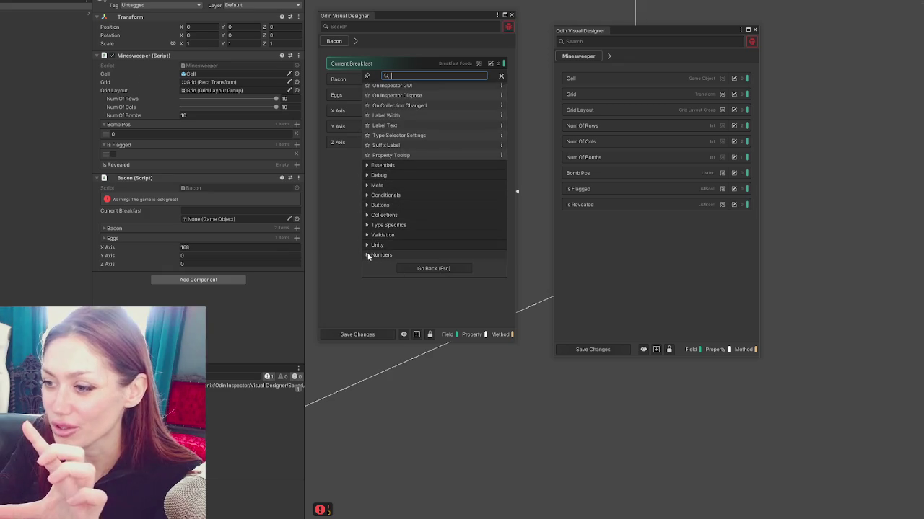
left_click(386, 255)
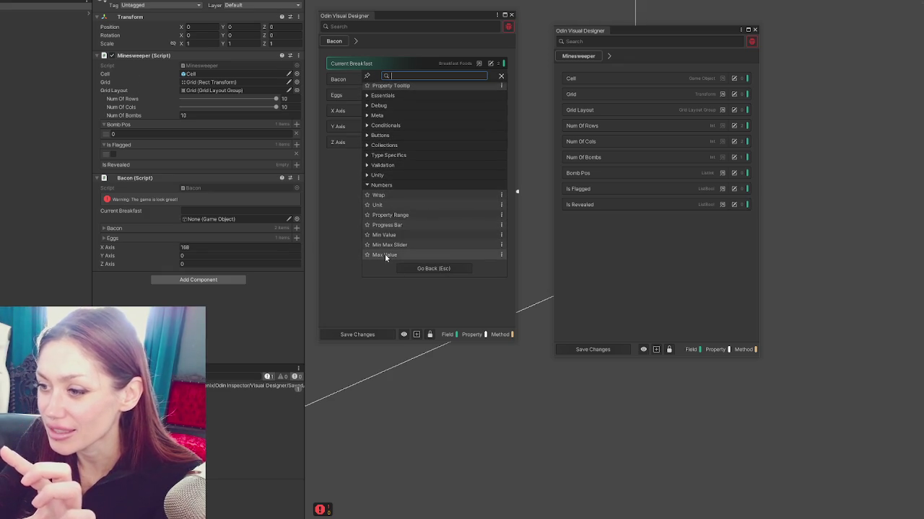
left_click(397, 215)
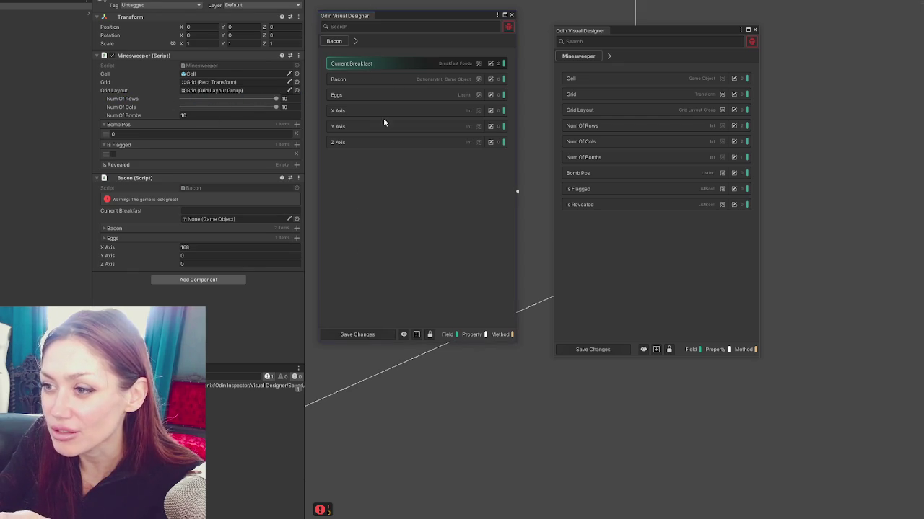
Browse Buttons and Misc, then open the Draw With Unity attribute's online documentation.
left_click(490, 63)
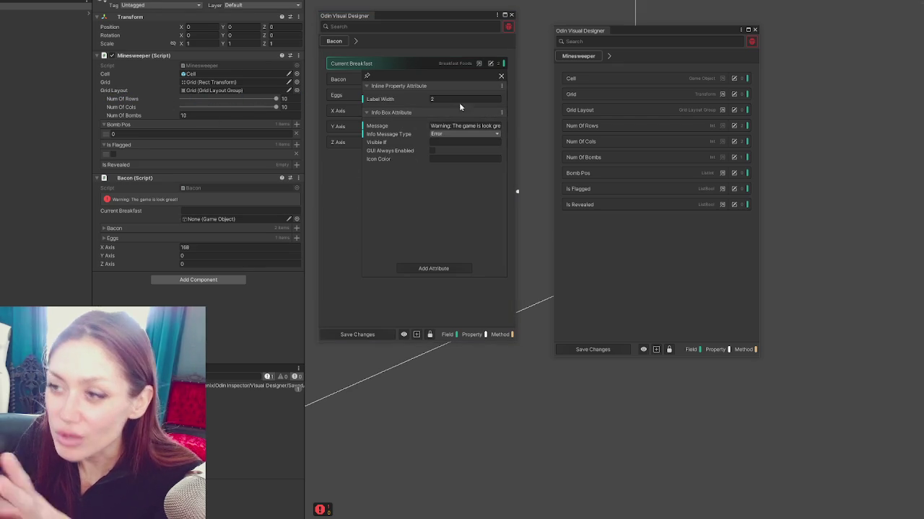
left_click(412, 265)
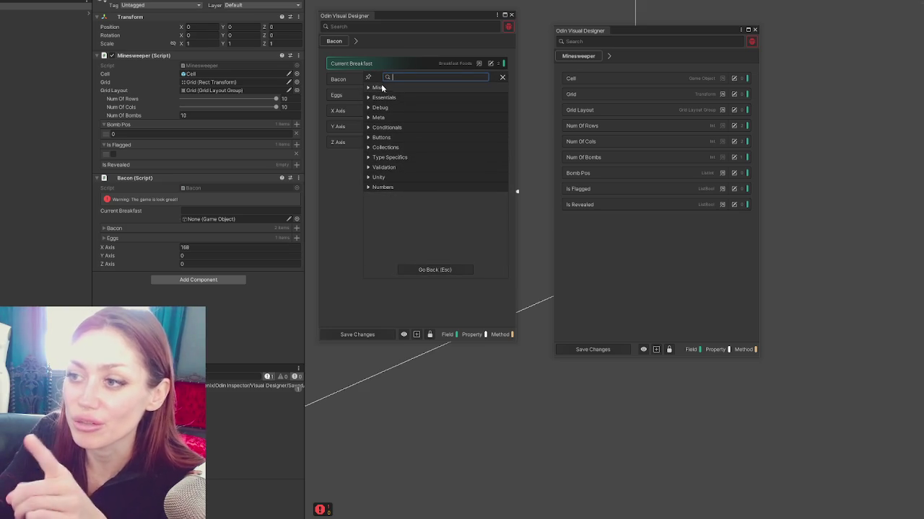
left_click(382, 137)
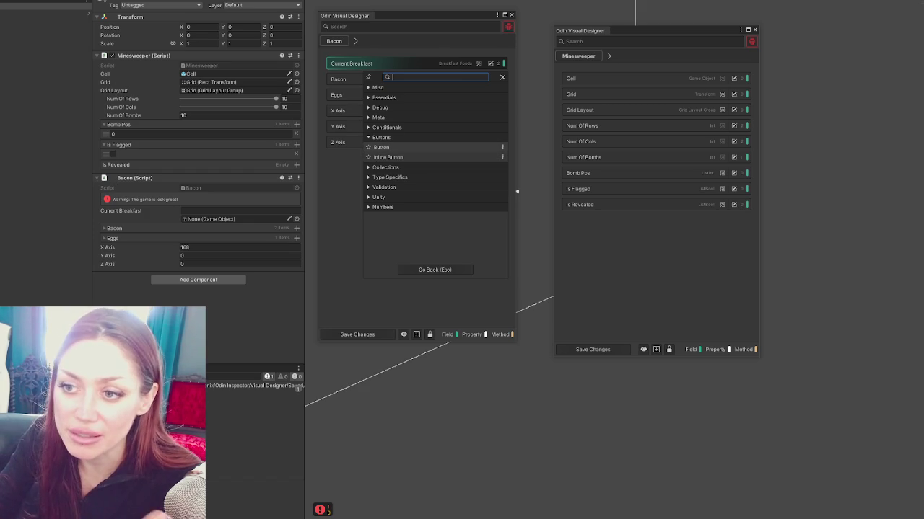
left_click(372, 87)
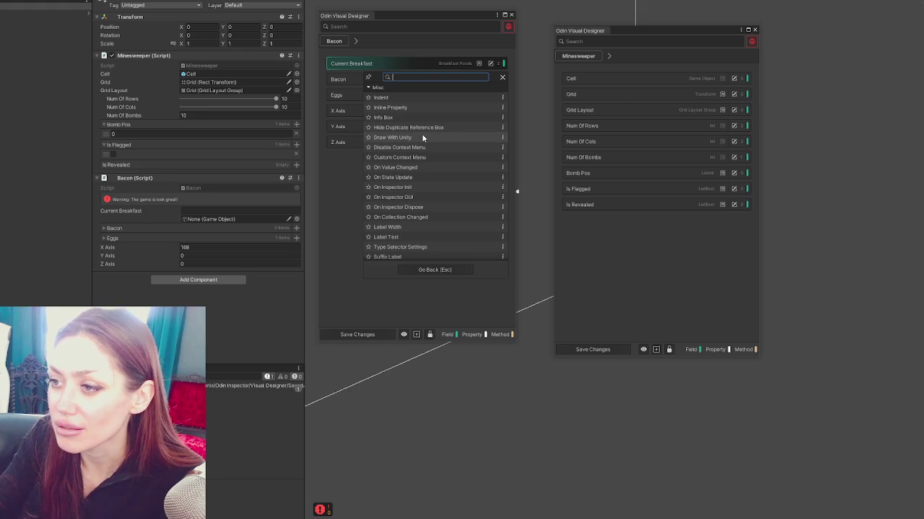
left_click(503, 138)
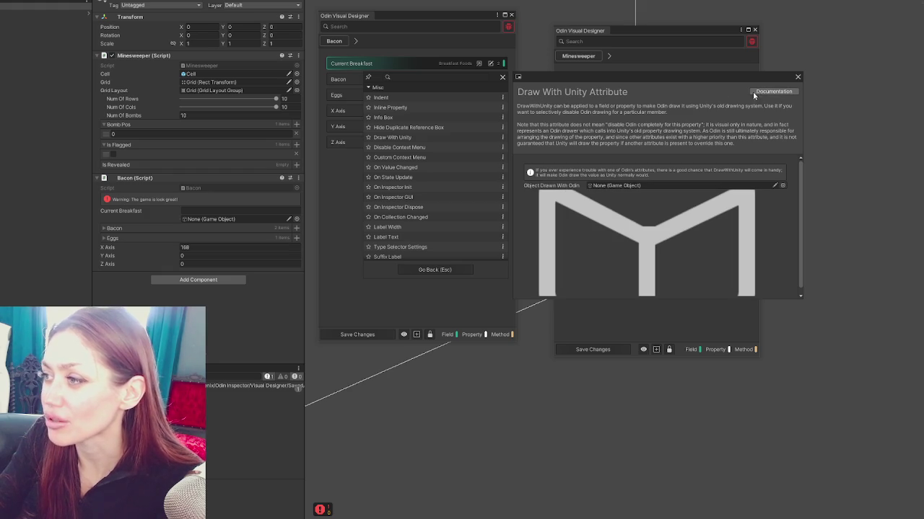
left_click(774, 91)
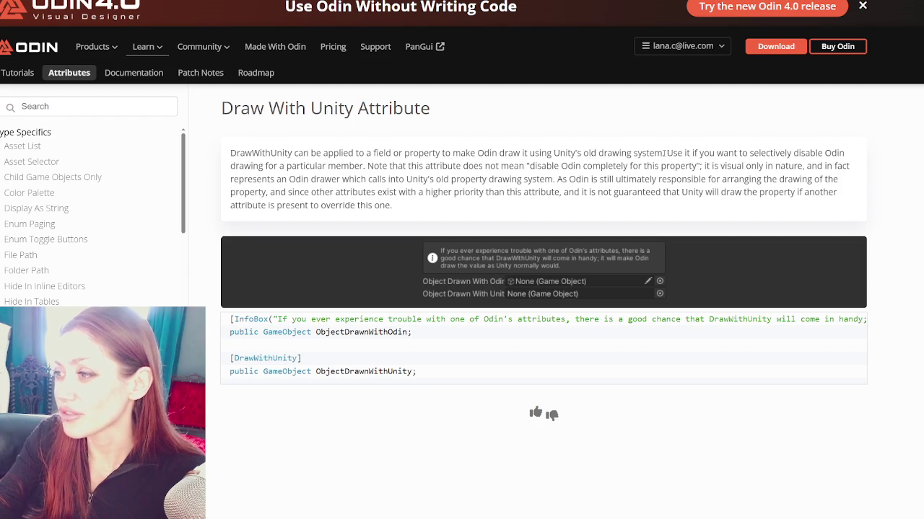
Highlight the Draw With Unity sentence about disabling Odin drawing.
mouse_move(667, 153)
left_mouse_down()
mouse_move(850, 159)
mouse_move(286, 172)
mouse_move(373, 169)
left_mouse_up()
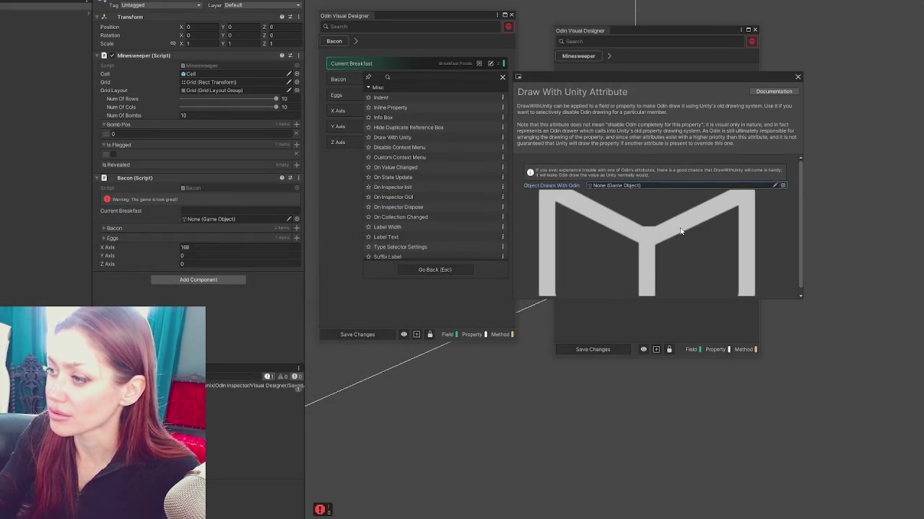
Close the Draw With Unity preview and add a Label Text attribute from Misc to Current Breakfast.
left_click(395, 118)
left_click(502, 77)
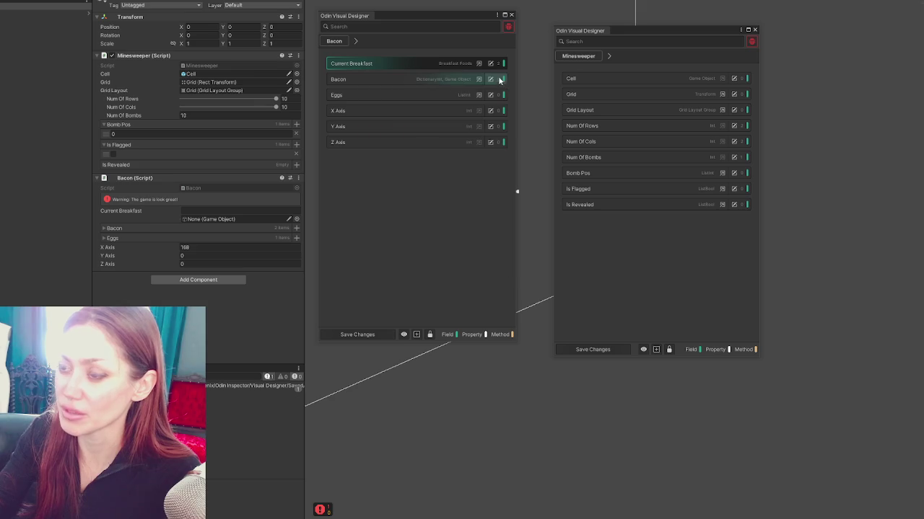
left_click(490, 63)
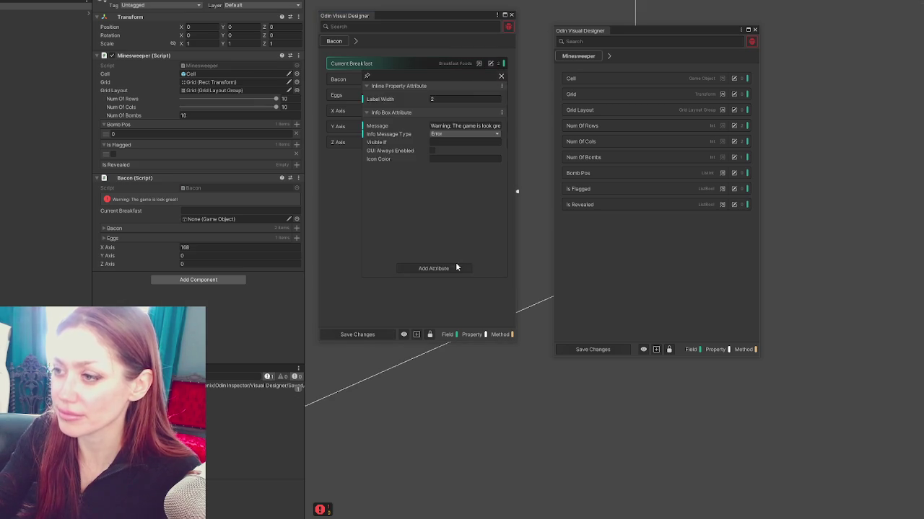
left_click(455, 267)
left_click(375, 93)
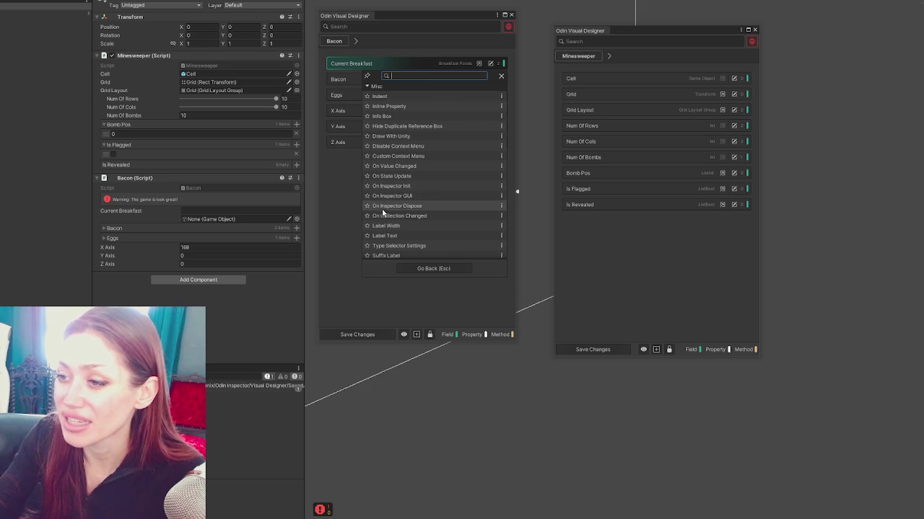
scroll(462, 213, "down", 3)
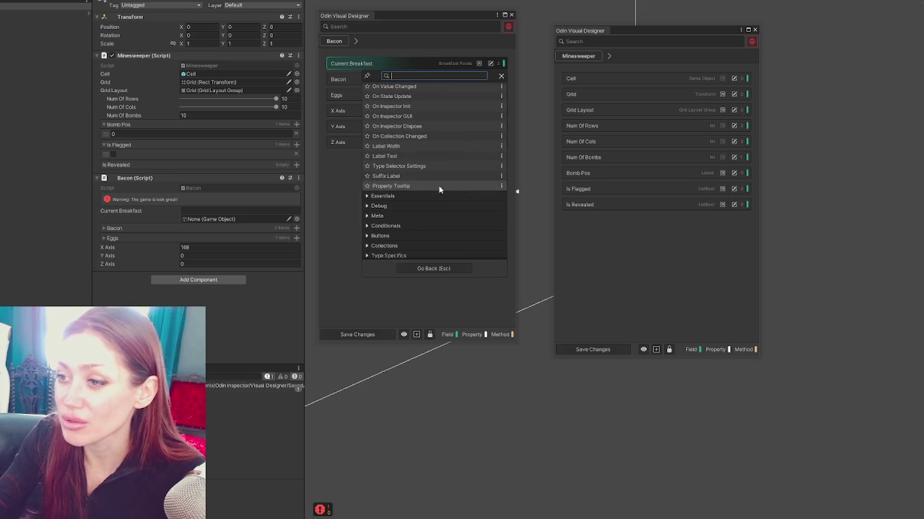
left_click(411, 154)
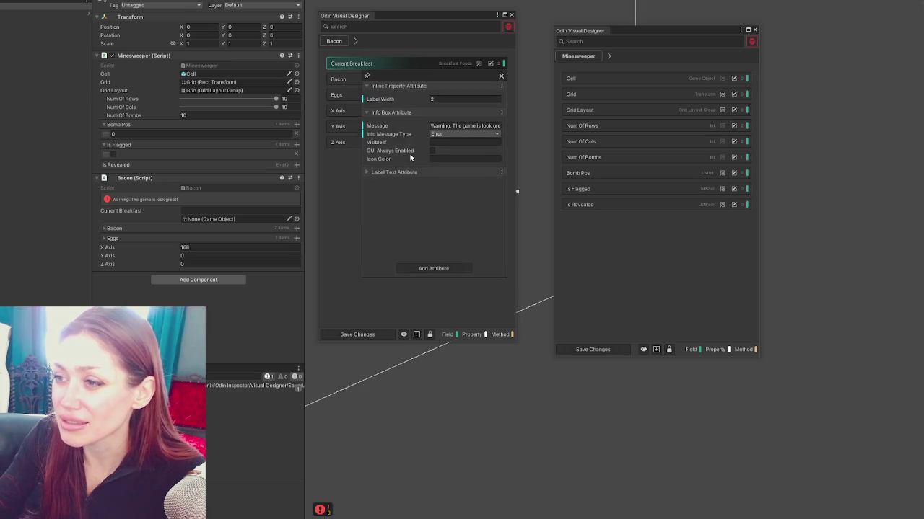
left_click(420, 171)
Set the label text to 'test 3' with Nicify Text on and the ArchiveFill icon.
left_click(441, 185)
type("test 3")
left_click(433, 194)
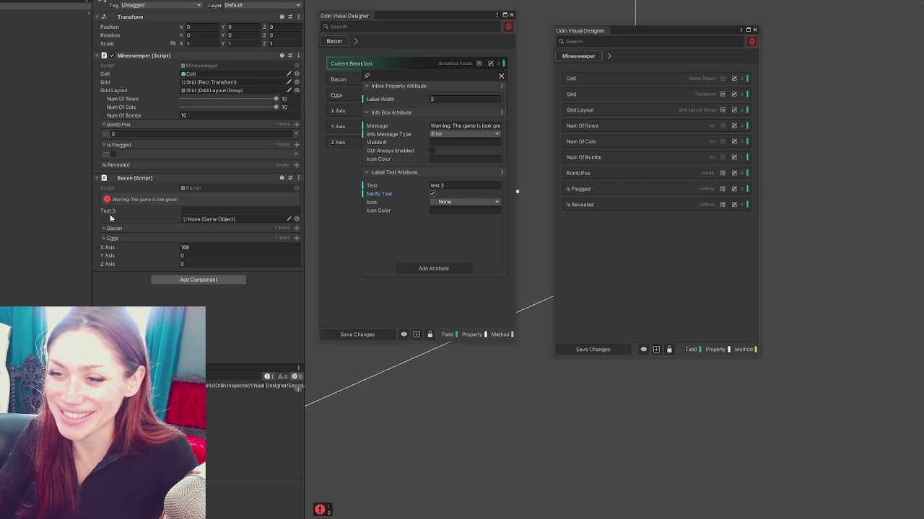
left_click(459, 202)
left_click(523, 291)
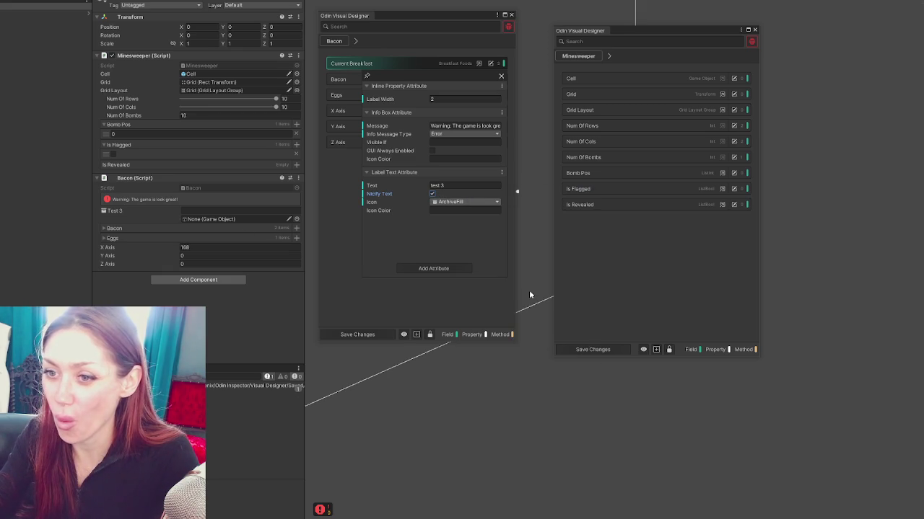
Set the label icon colour to #ff0000 so it shows red.
left_click(452, 210)
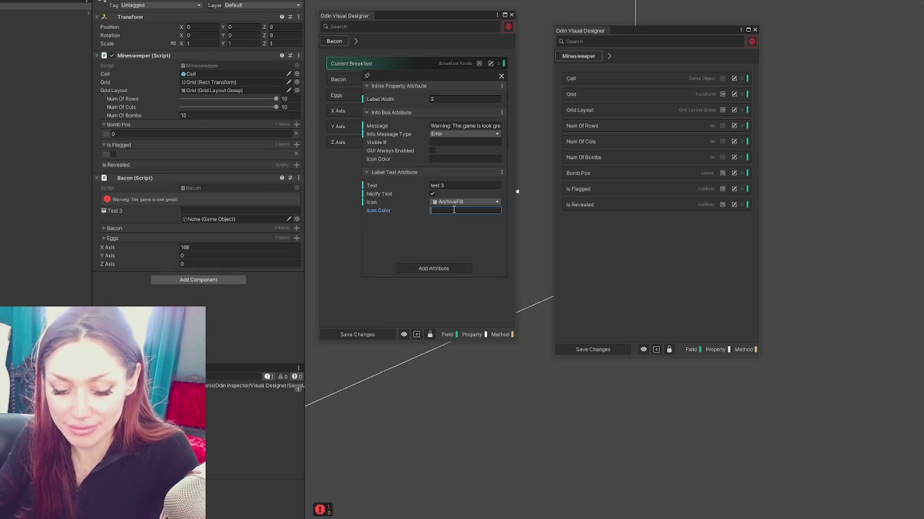
type("ff0000")
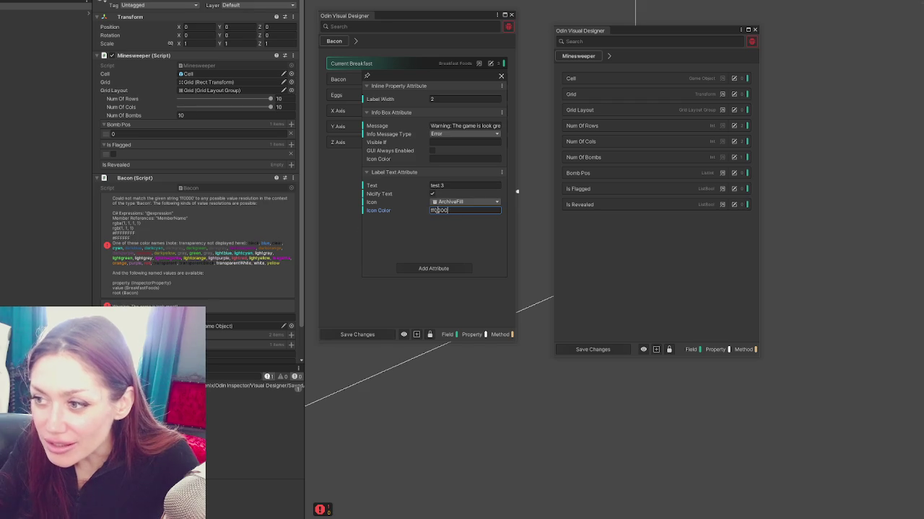
key("Home")
type("$")
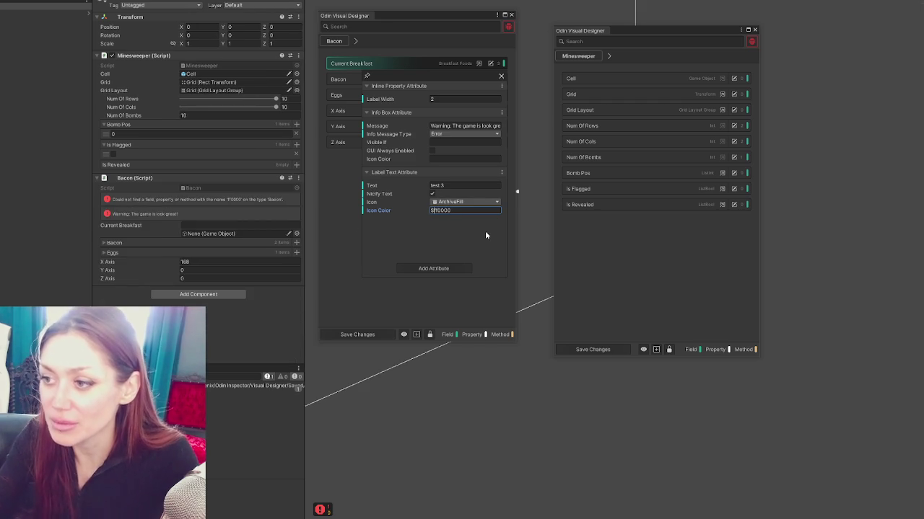
key("BackSpace")
type("#")
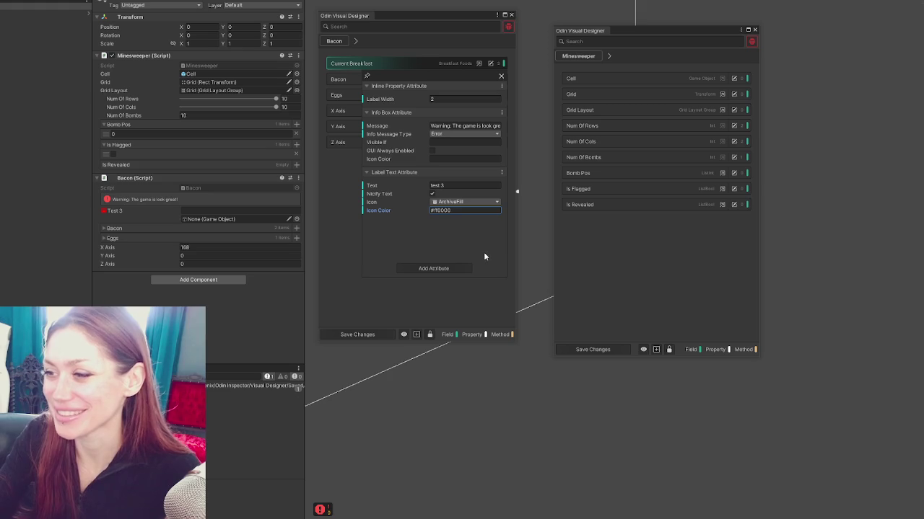
left_click(447, 266)
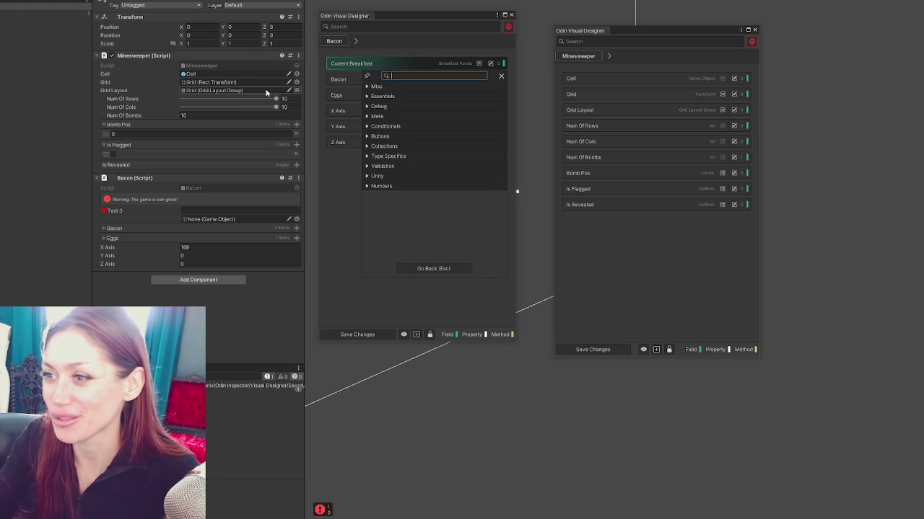
Browse Misc and Essentials, preview the Type Filter example, then add Searchable to Current Breakfast.
left_click(366, 86)
scroll(459, 161, "down", 5)
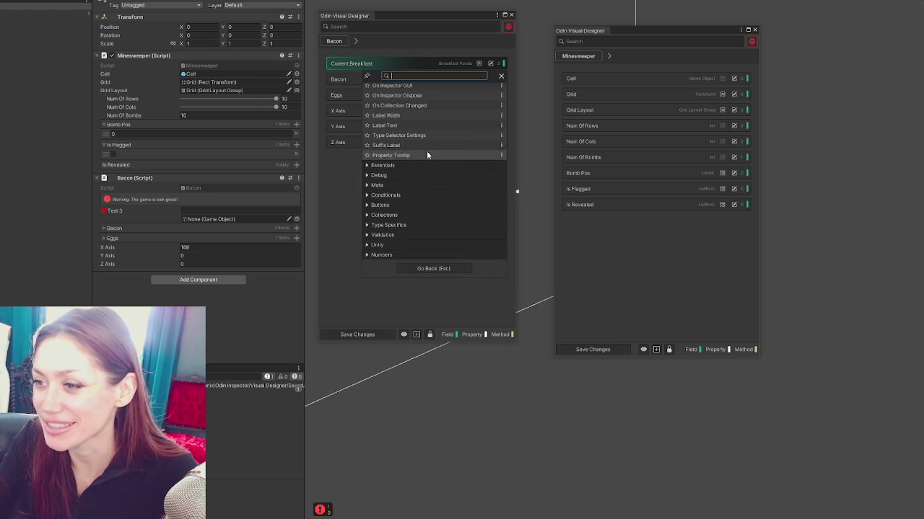
left_click(368, 165)
scroll(404, 130, "down", 3)
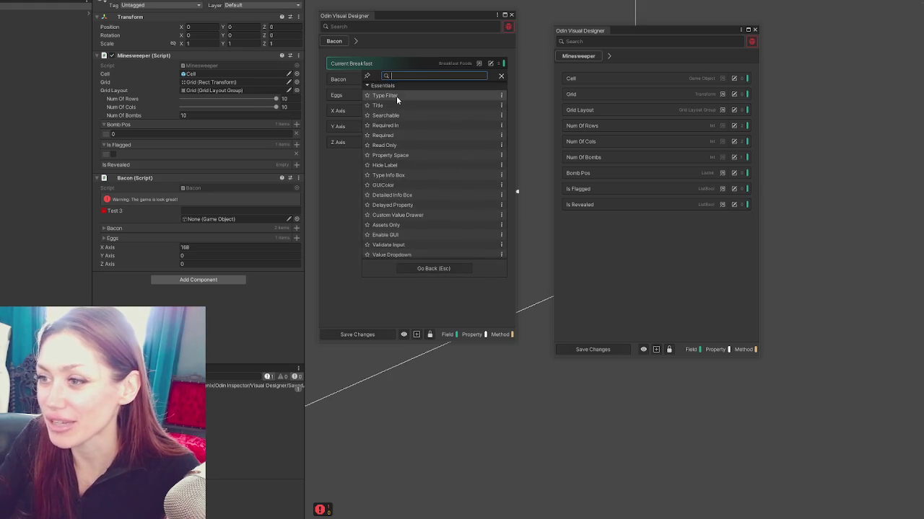
left_click(501, 95)
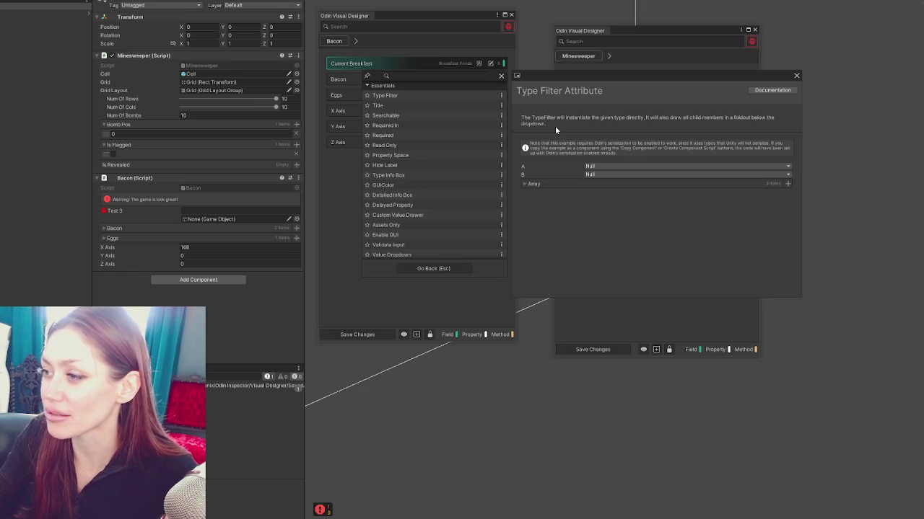
left_click(525, 184)
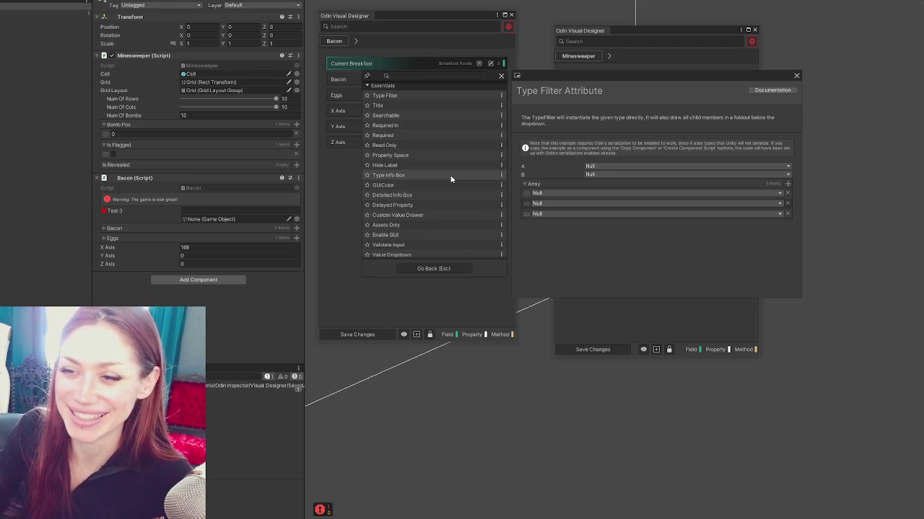
left_click(418, 116)
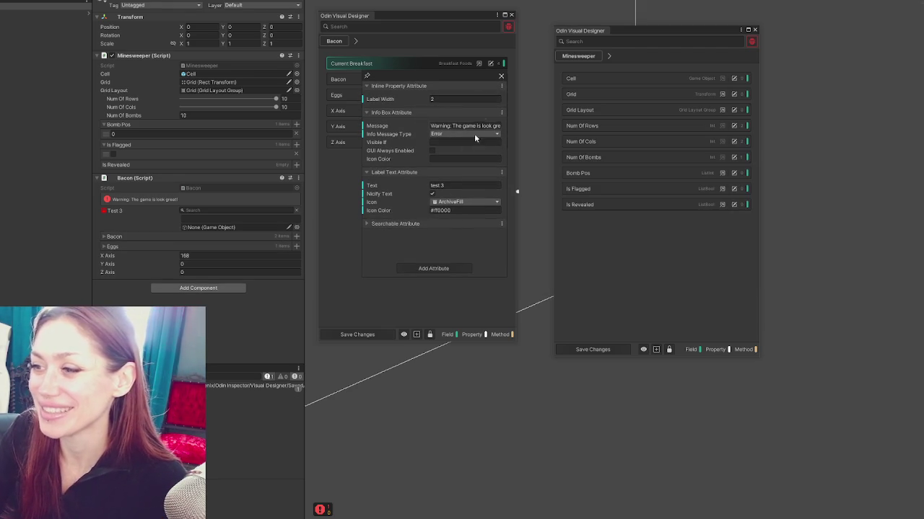
Browse the Meta and Conditionals categories and search attributes for 'tab' and 'groups', then clear the search.
left_click(429, 268)
left_click(377, 116)
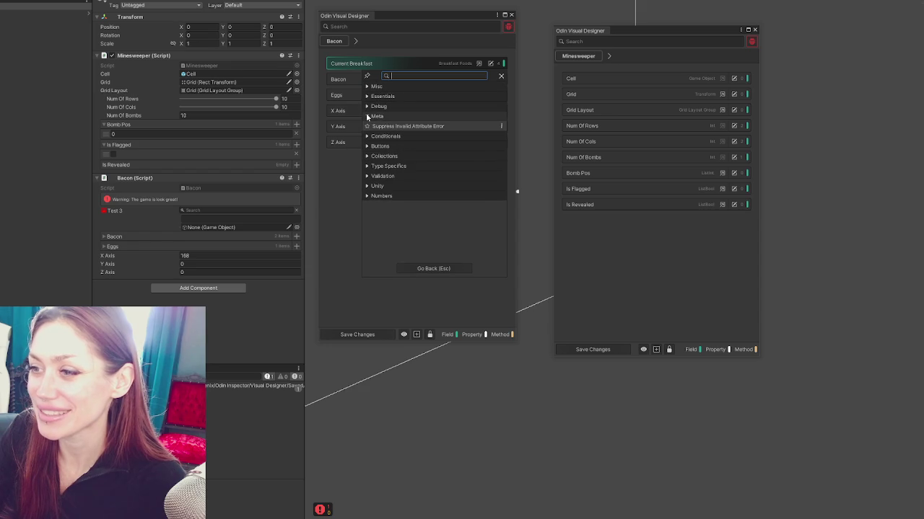
left_click(366, 135)
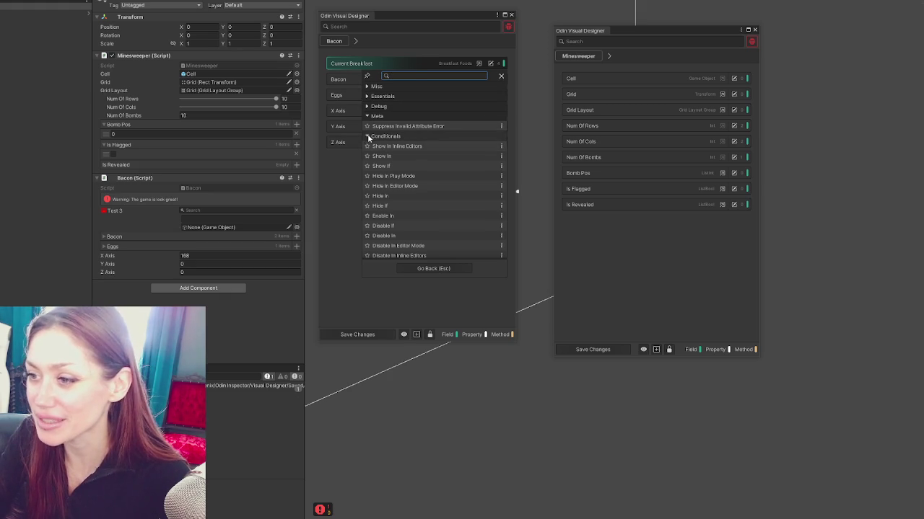
left_click(417, 76)
type("tab")
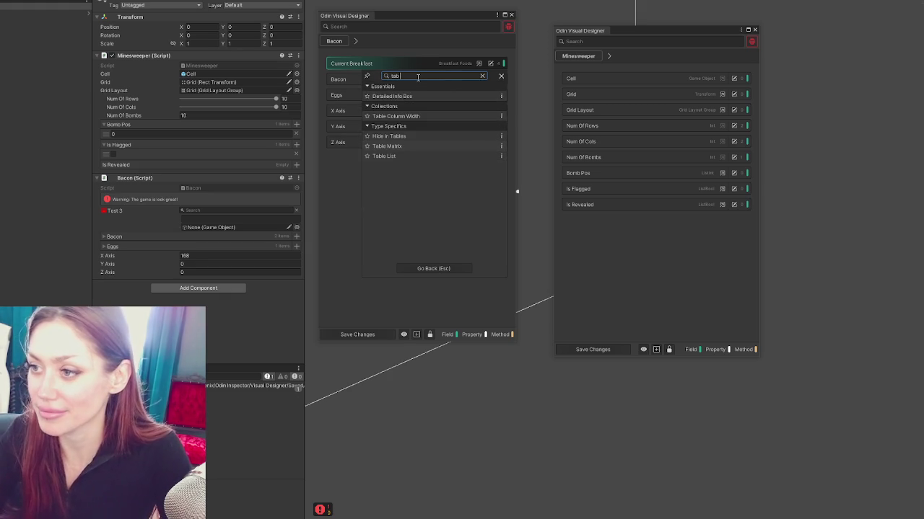
key("BackSpace")
key("BackSpace")
key("BackSpace")
type("groups")
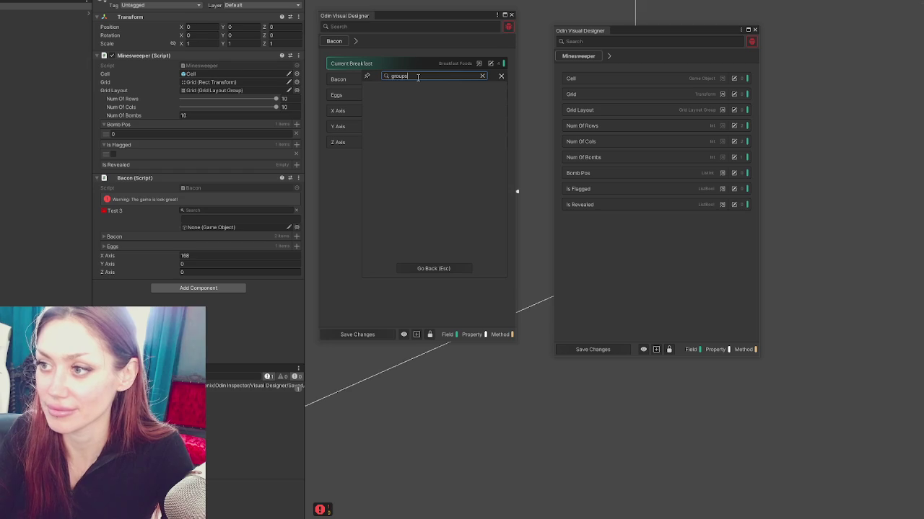
key("ctrl+a")
key("BackSpace")
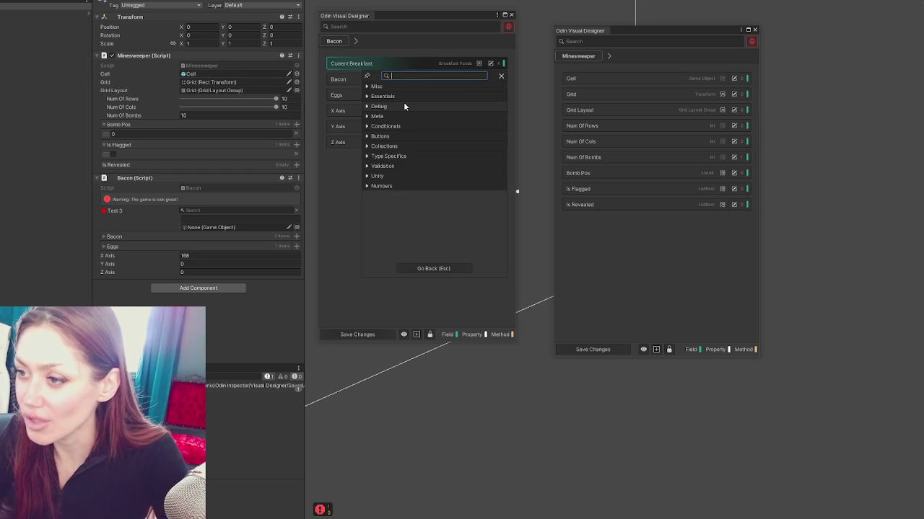
Add the Text Area attribute from the Unity category to Current Breakfast.
left_click(369, 186)
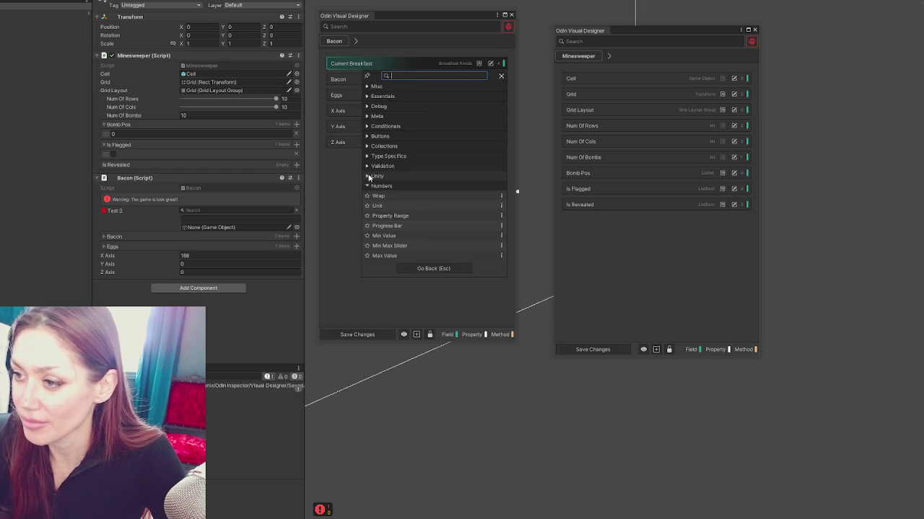
left_click(397, 177)
scroll(416, 153, "down", 1)
scroll(417, 152, "down", 1)
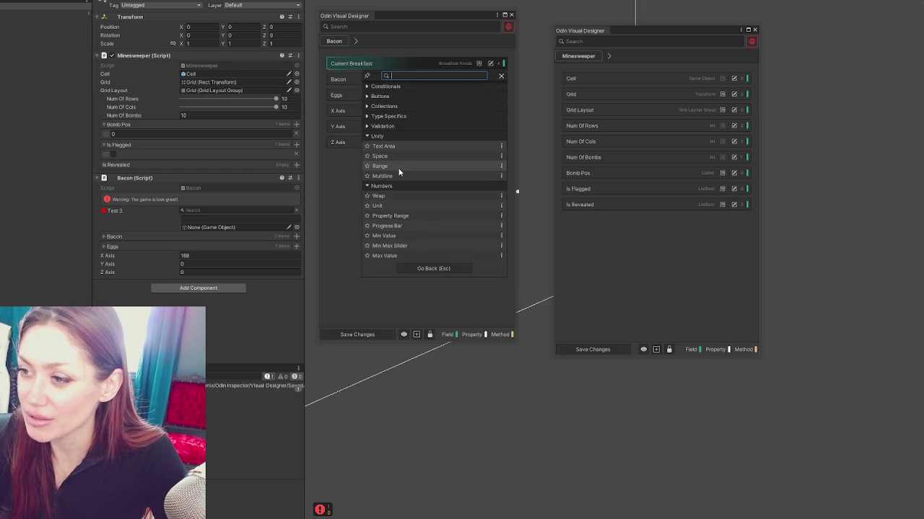
left_click(397, 146)
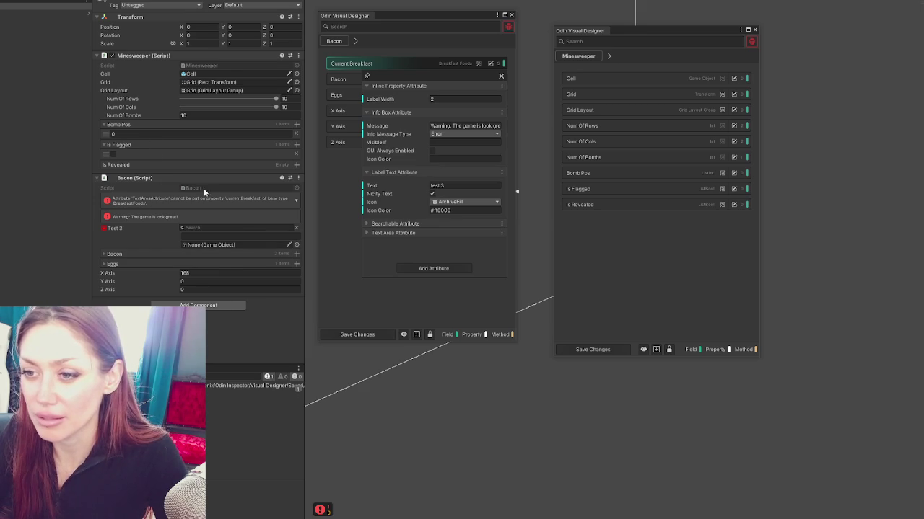
Replace the placeholder text in the Test 3 text area with 'Test3'.
left_click(234, 236)
type("sdfsdfsdf")
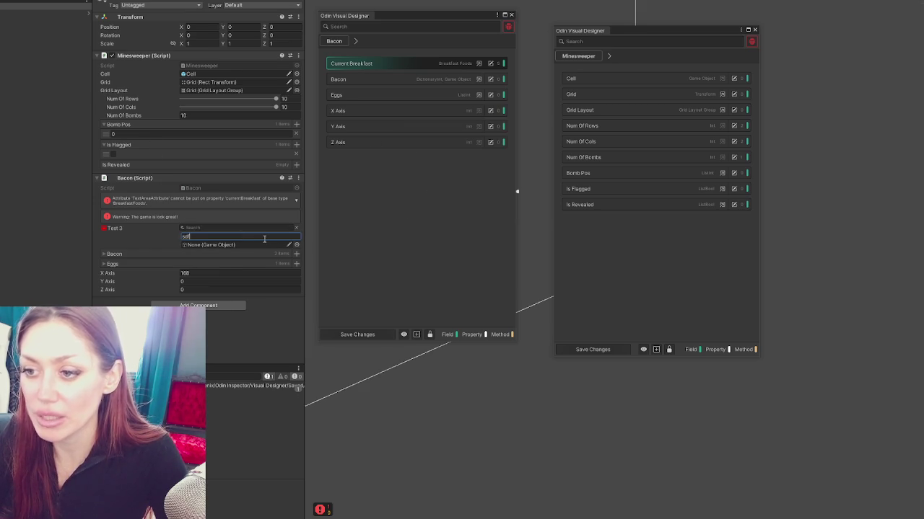
left_click(264, 244)
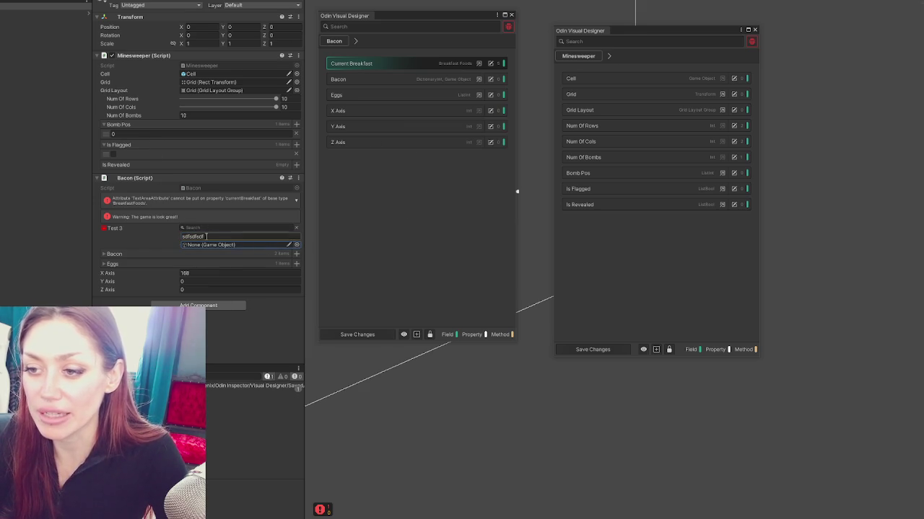
double_click(218, 236)
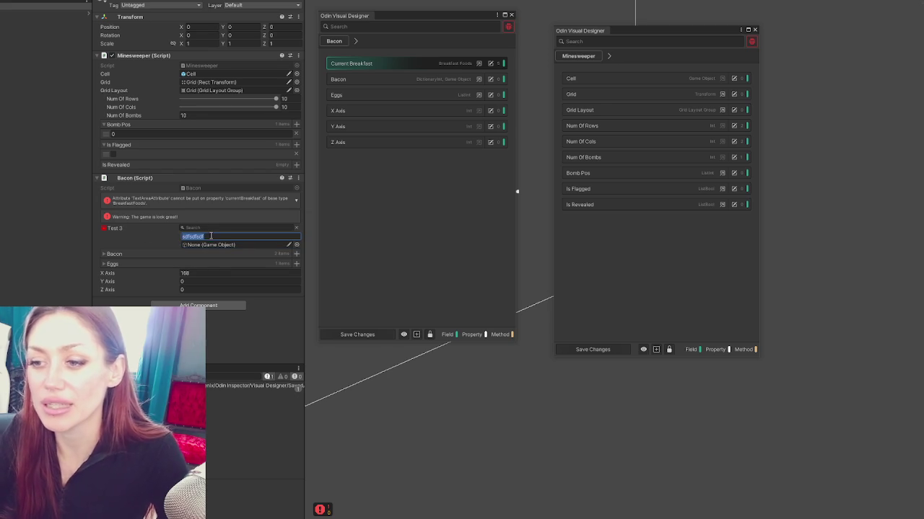
key("BackSpace")
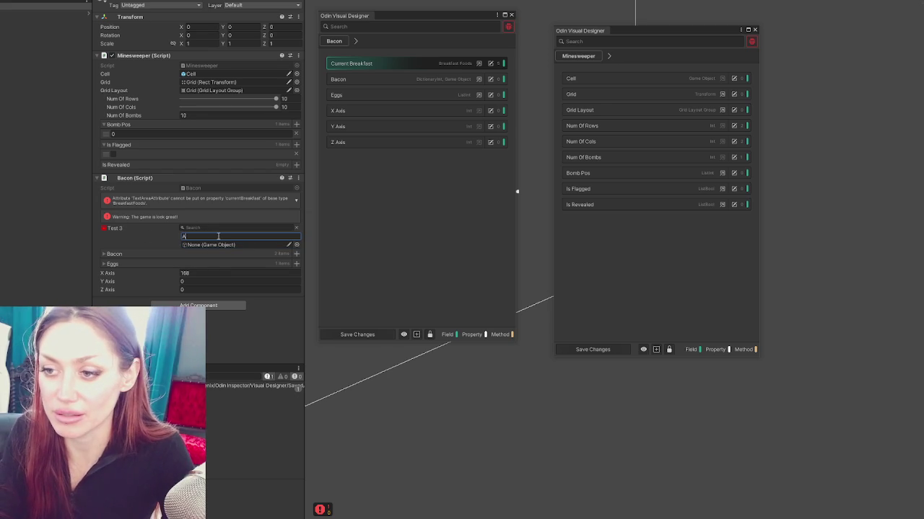
type("Test3")
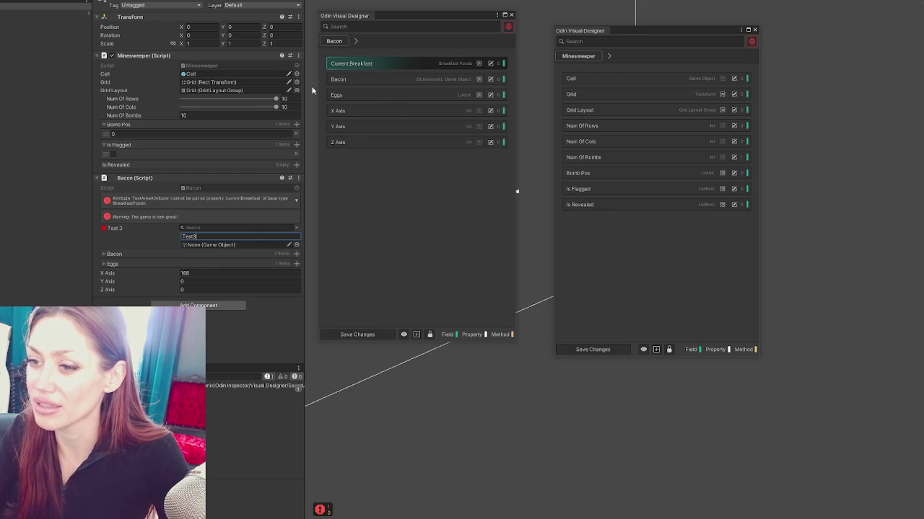
left_click(490, 64)
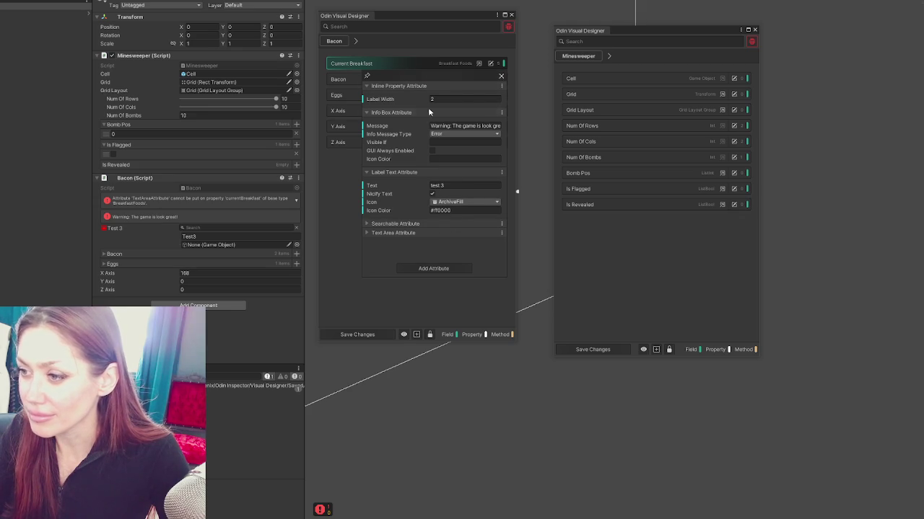
left_click(415, 268)
left_click(369, 107)
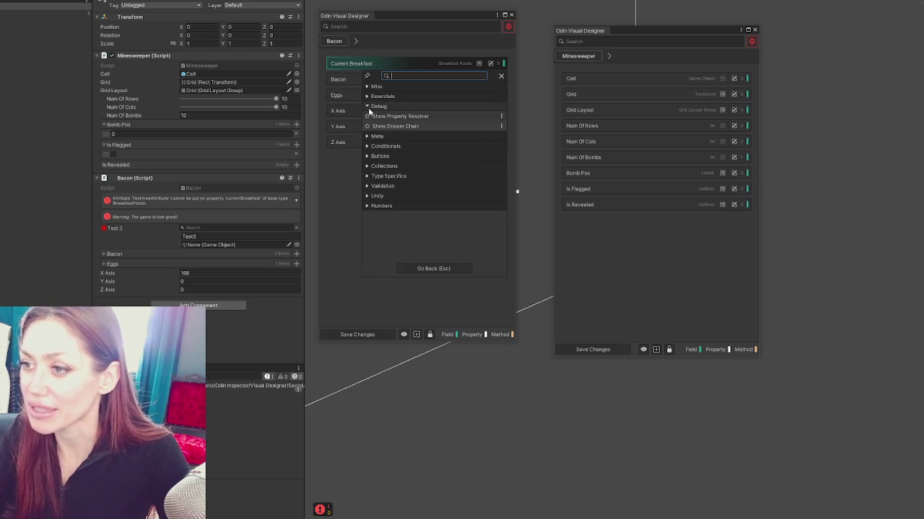
left_click(384, 186)
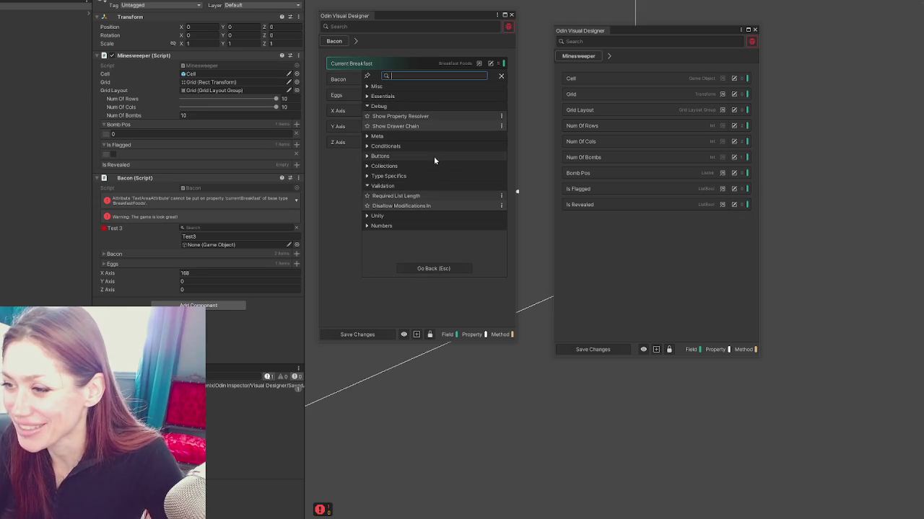
left_click(386, 176)
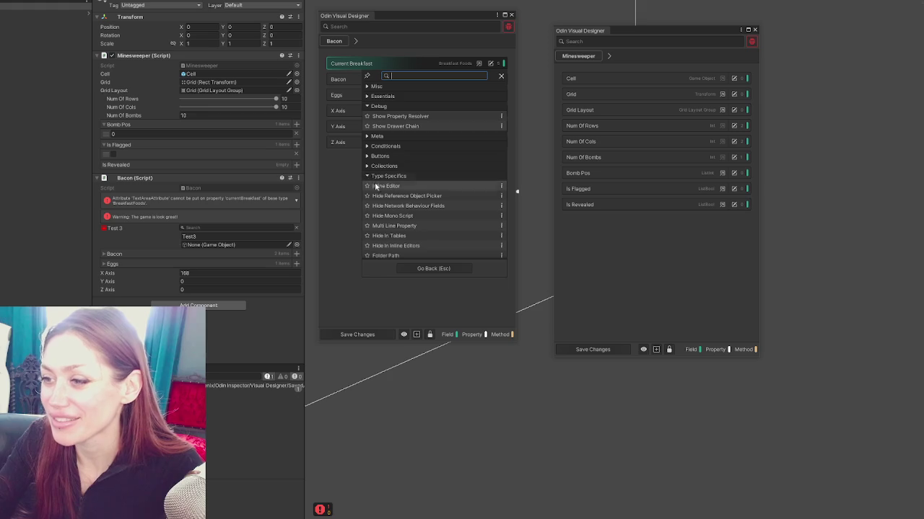
scroll(469, 152, "down", 2)
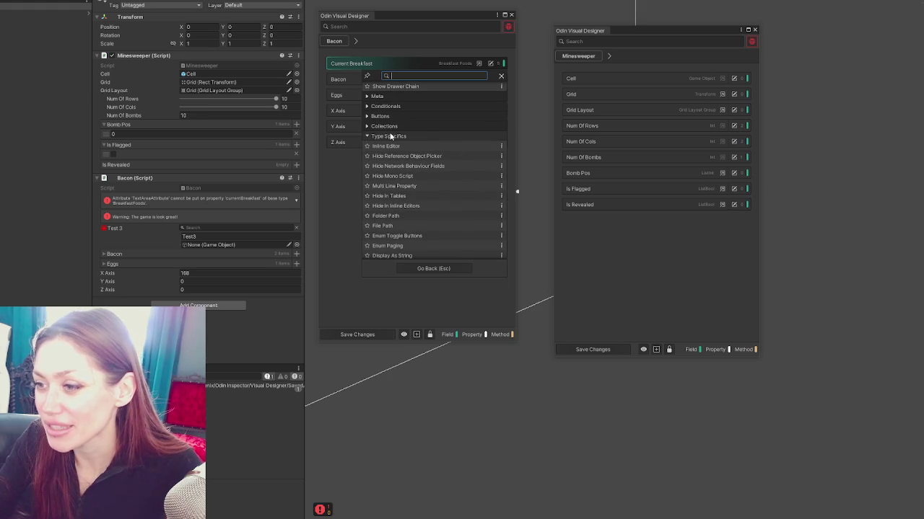
scroll(394, 136, "down", 8)
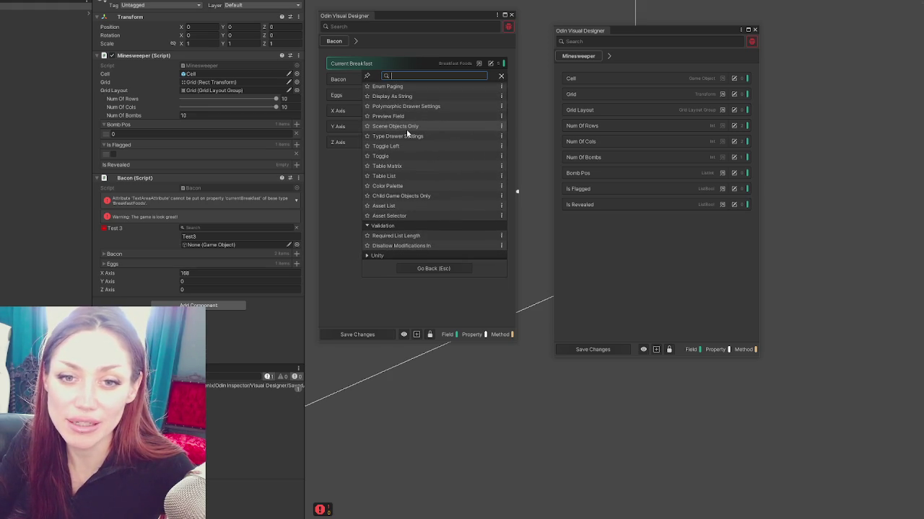
left_click(417, 335)
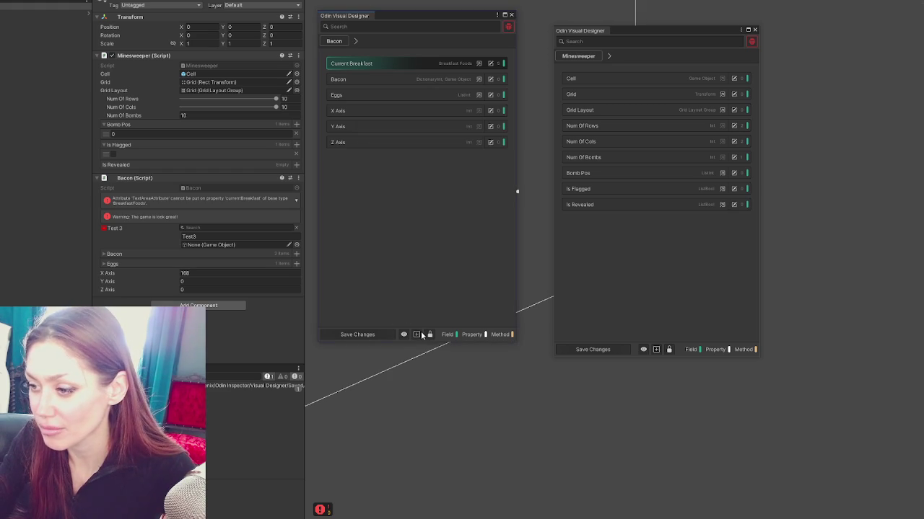
Add a Tab Group to the Bacon fields, then remove a trial tab sub group.
left_click(416, 335)
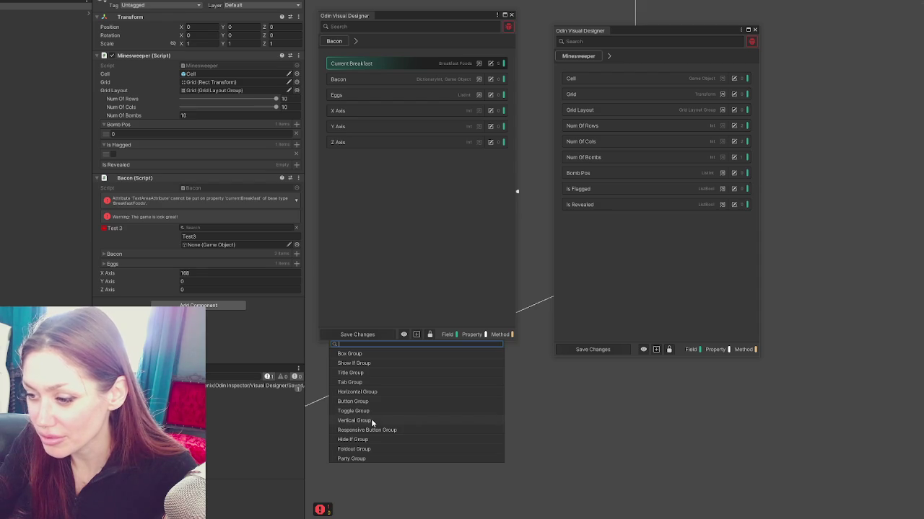
left_click(367, 383)
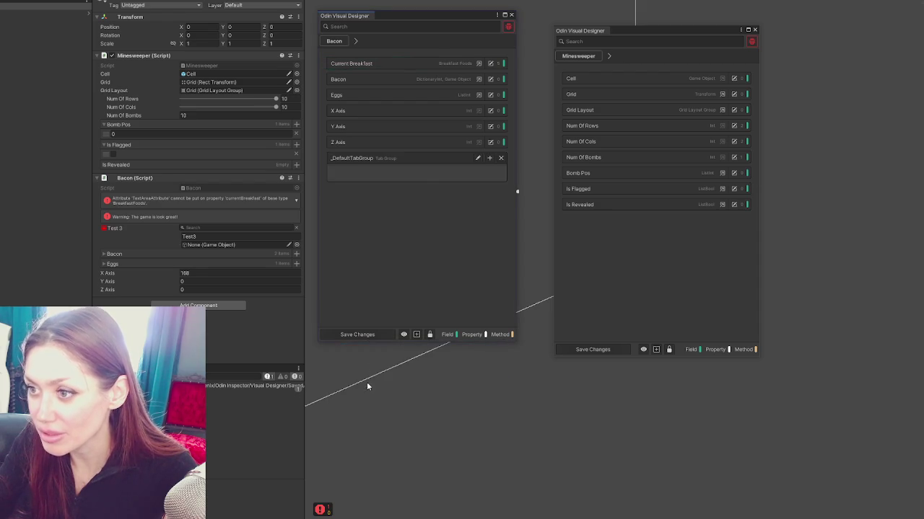
left_click(479, 158)
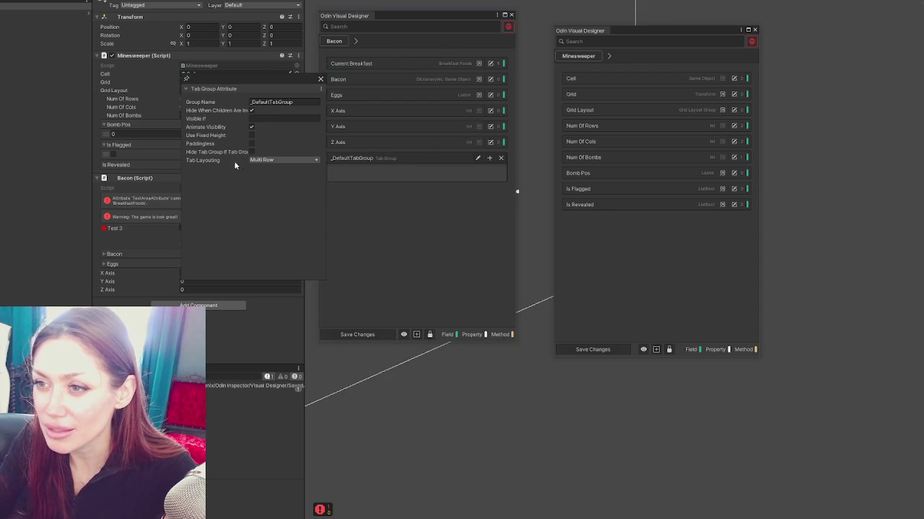
left_click(319, 80)
left_click(490, 159)
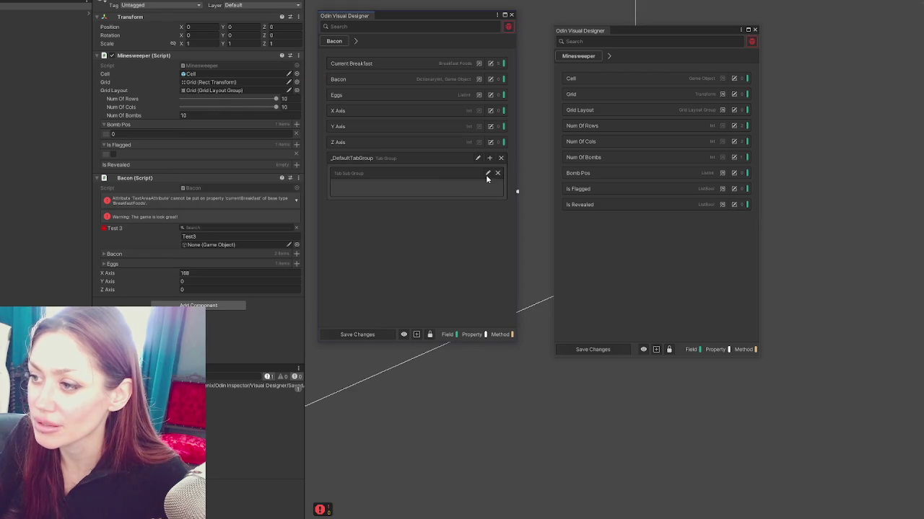
left_click(497, 173)
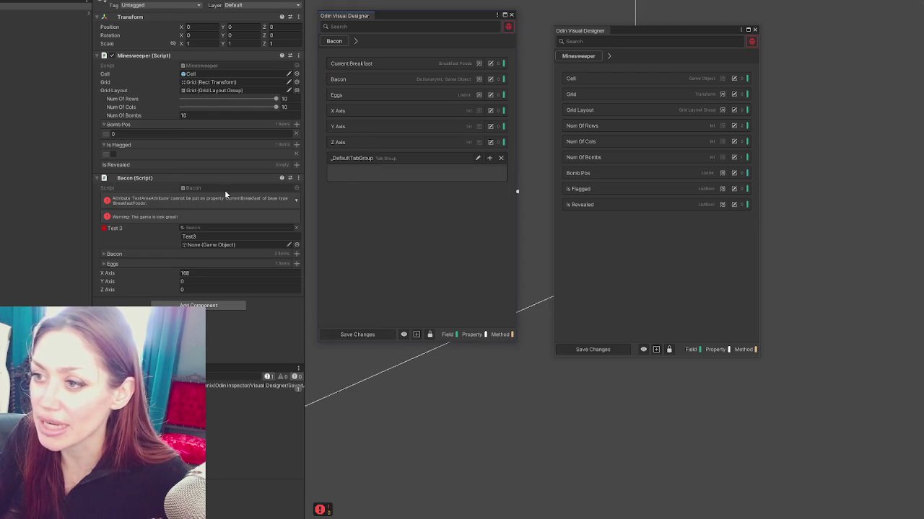
mouse_move(355, 174)
left_mouse_down()
mouse_move(356, 84)
mouse_move(369, 168)
left_mouse_up()
Tick Paddingless in the tab group's settings and add one empty Tab Sub Group.
left_click(477, 158)
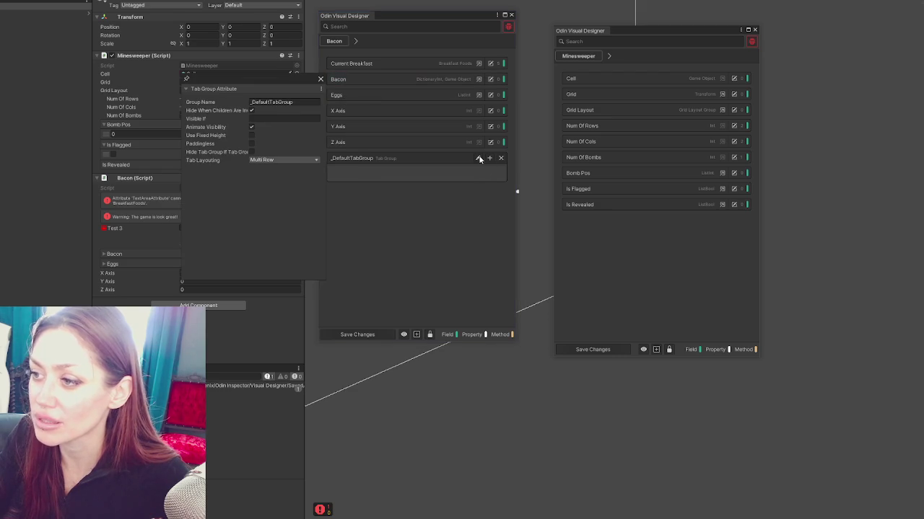
left_click(320, 80)
mouse_move(355, 141)
left_mouse_down()
mouse_move(373, 179)
mouse_move(390, 167)
left_mouse_up()
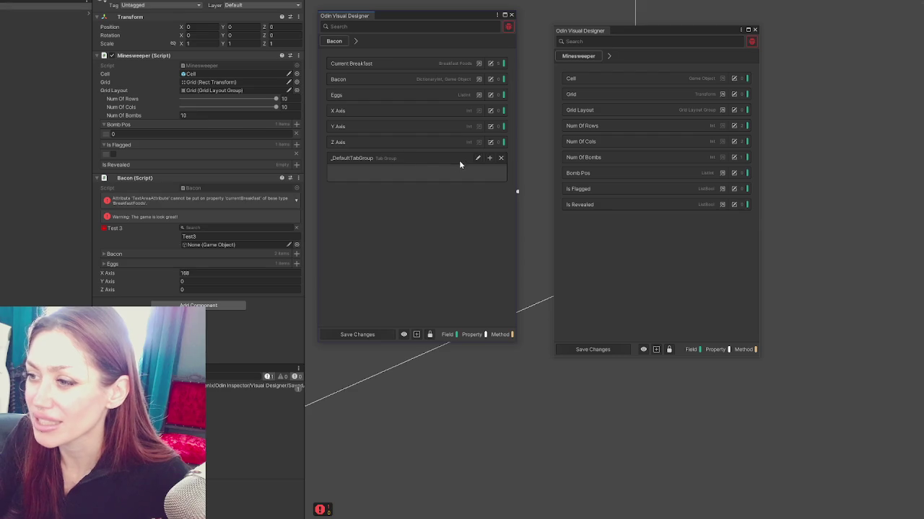
left_click(477, 158)
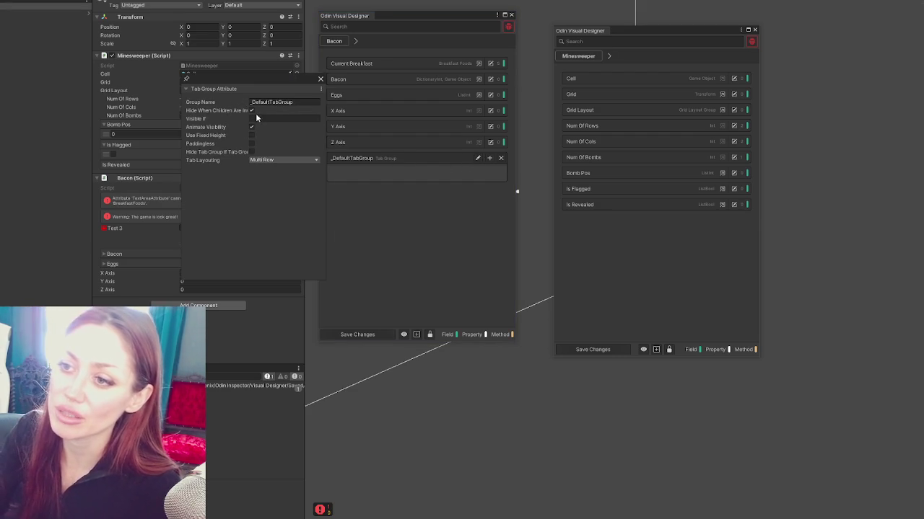
left_click(180, 114)
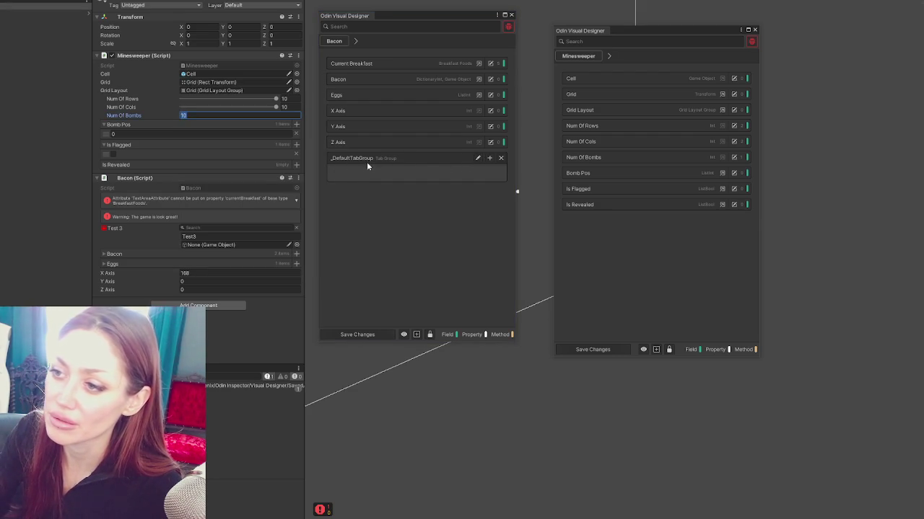
left_click(477, 158)
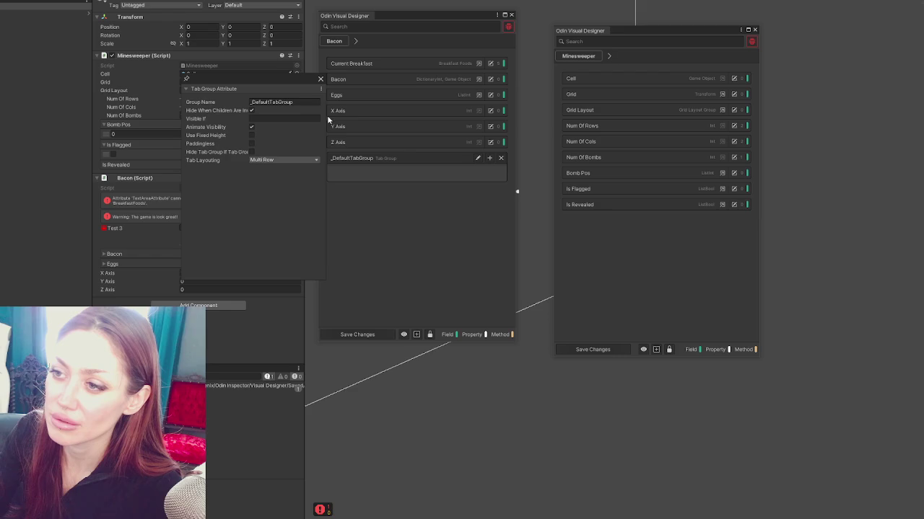
mouse_move(231, 77)
left_mouse_down()
mouse_move(130, 84)
mouse_move(153, 114)
left_mouse_up()
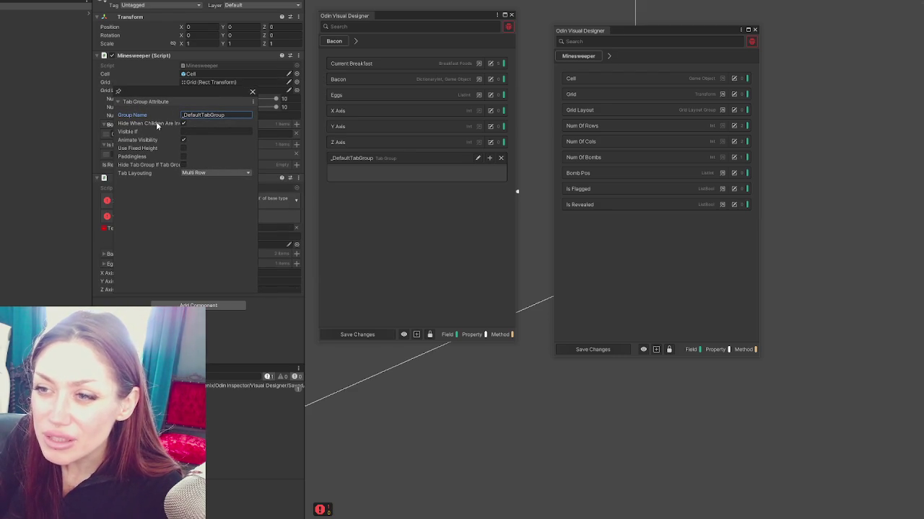
left_click(184, 157)
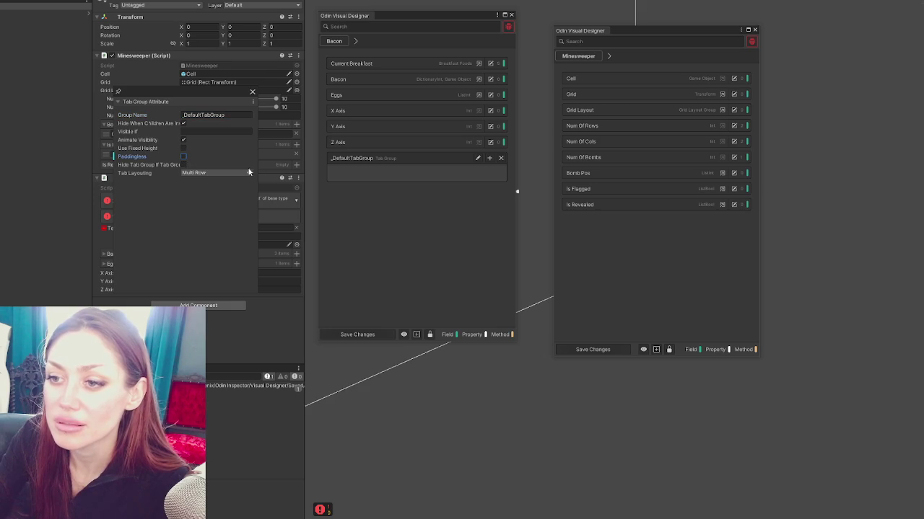
left_click(252, 92)
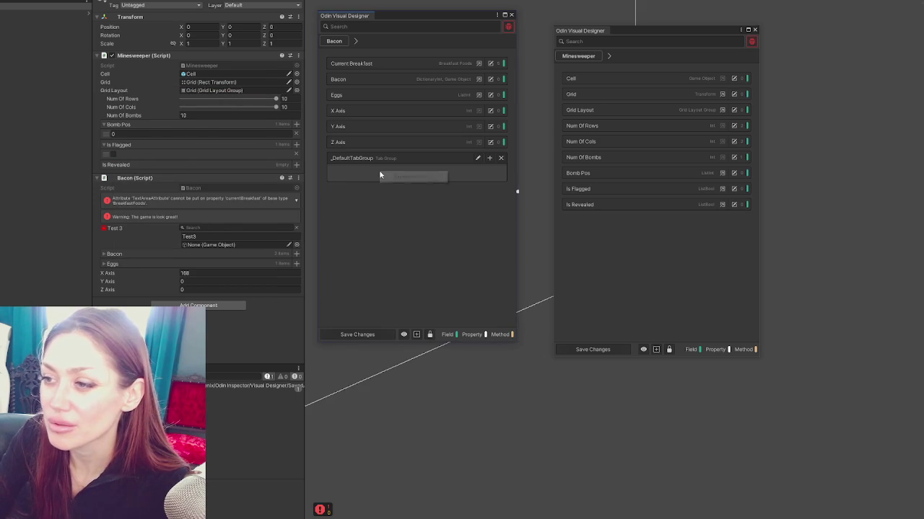
left_click(490, 158)
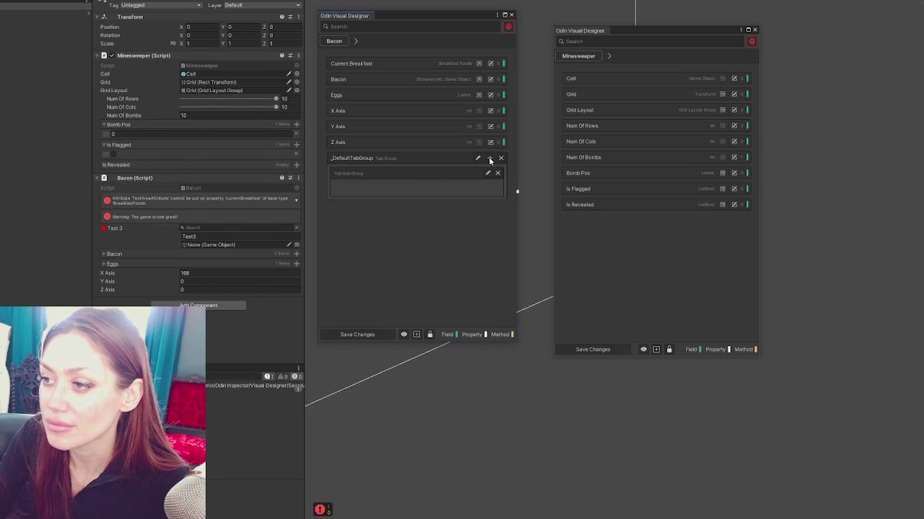
Move Bacon into the first tab sub group, with Eggs placed above it.
left_click(487, 173)
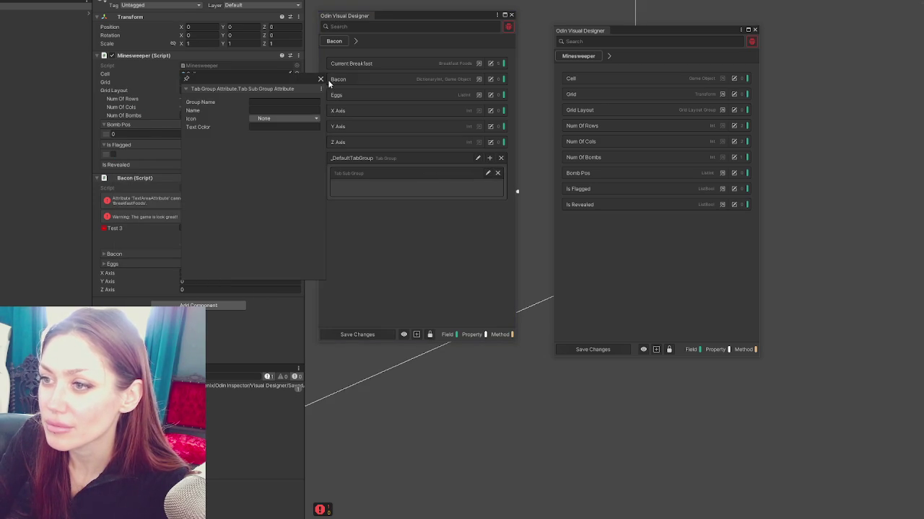
left_click(388, 193)
mouse_move(323, 79)
left_mouse_down()
mouse_move(364, 186)
mouse_move(383, 184)
left_mouse_up()
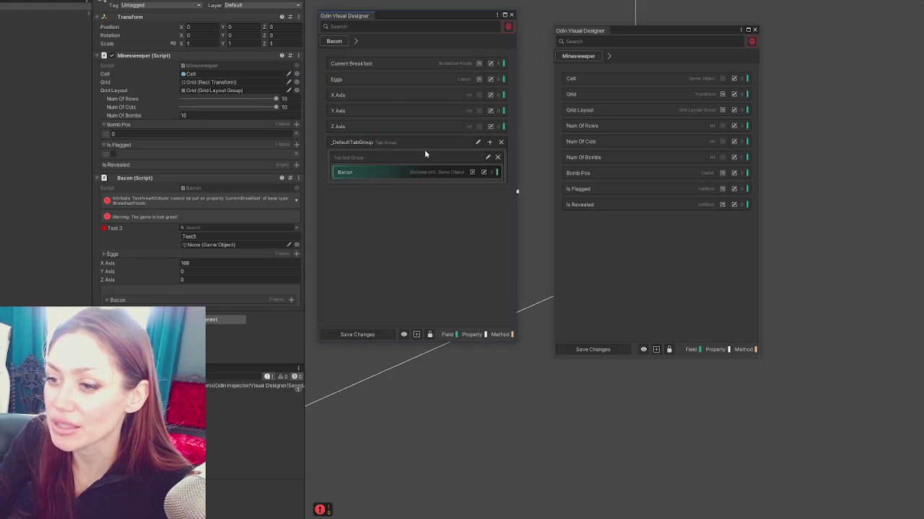
left_click_drag(346, 85, 365, 170)
Check the Eggs and Bacon fields in the inspector and add a second, empty tab sub group.
left_click(117, 300)
left_click(115, 290)
scroll(185, 181, "down", 1)
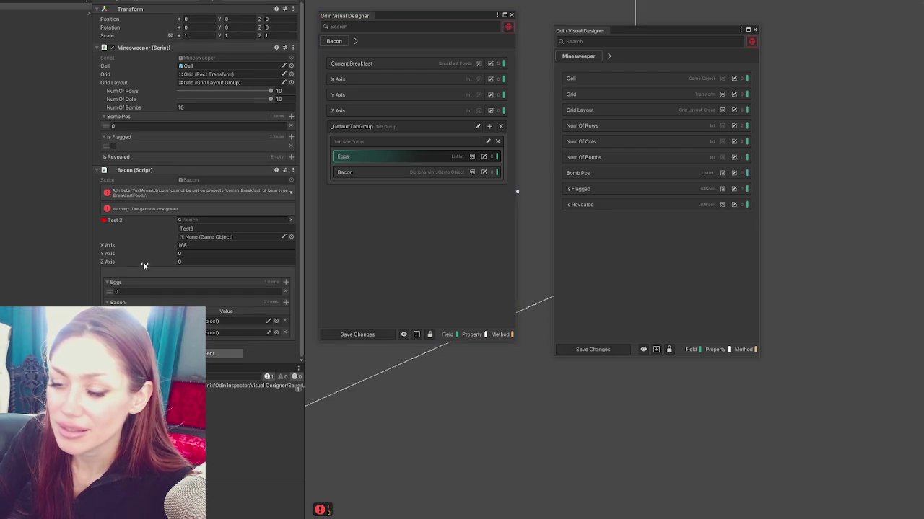
left_click(110, 283)
left_click(107, 301)
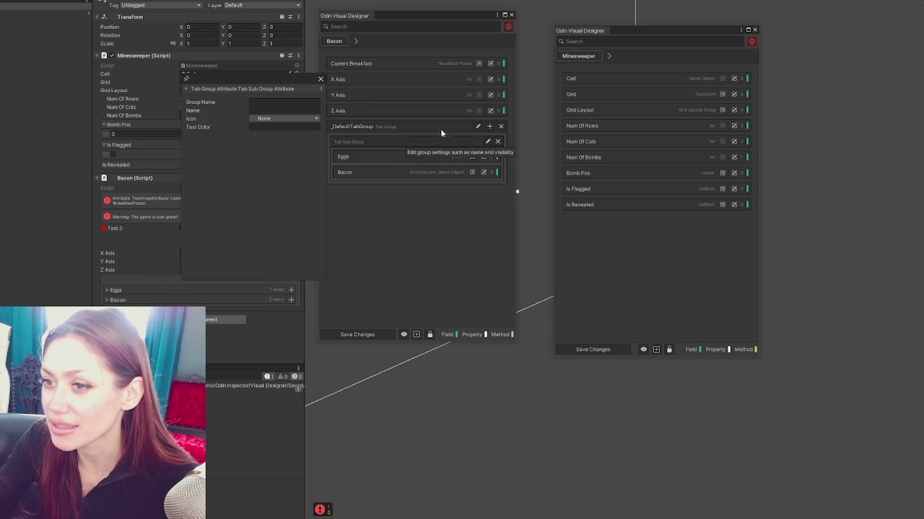
left_click(489, 127)
key("alt+Tab")
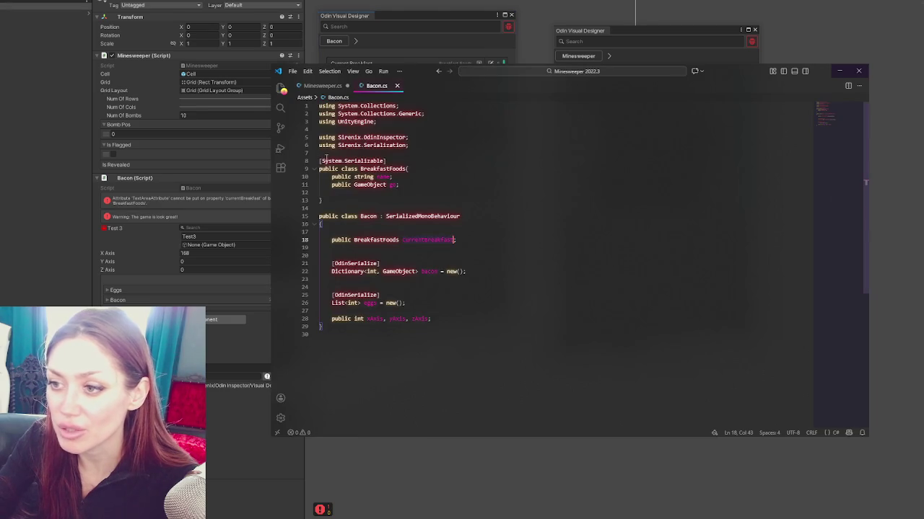
Duplicate the [OdinSerialize] List<int> eggs declaration and rename the copy to cereal.
left_click_drag(406, 220, 438, 208)
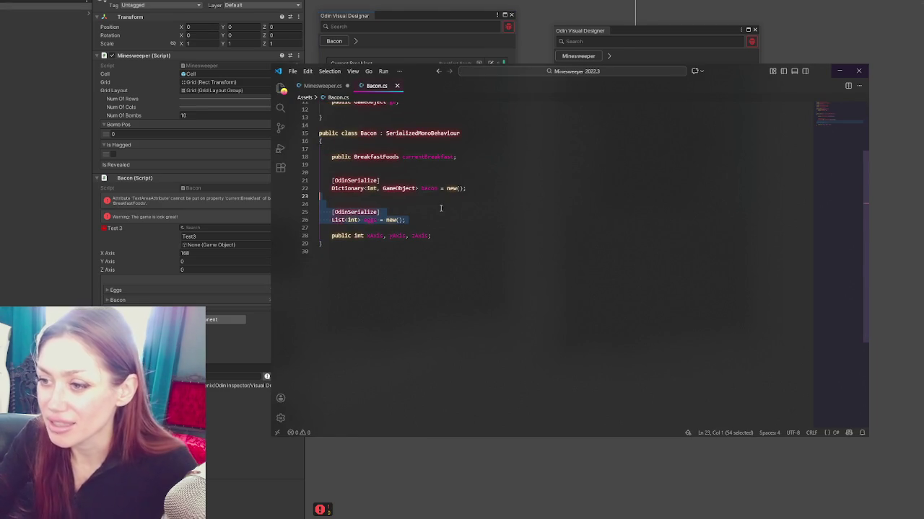
left_click(428, 220)
key("shift+Up")
key("shift+Up")
key("ctrl+c")
key("Right")
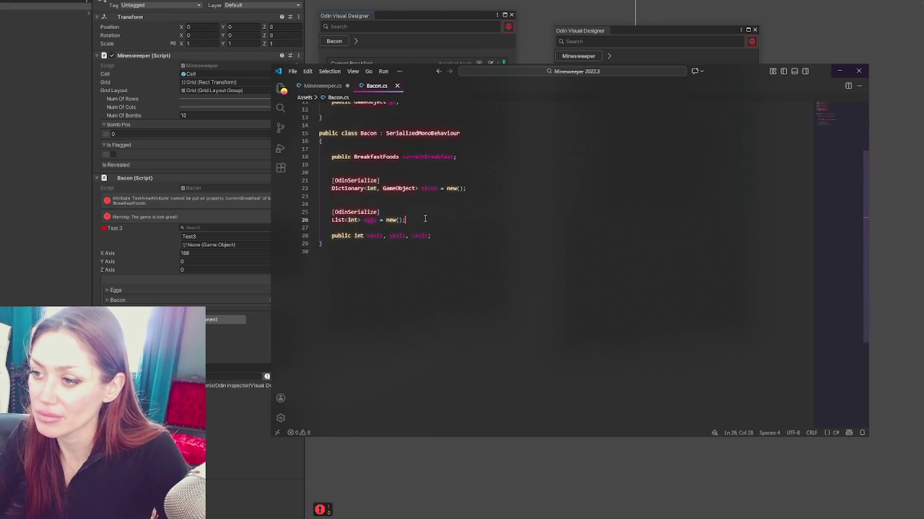
key("ctrl+v")
double_click(369, 243)
type("cereal")
key("BackSpace")
key("BackSpace")
key("BackSpace")
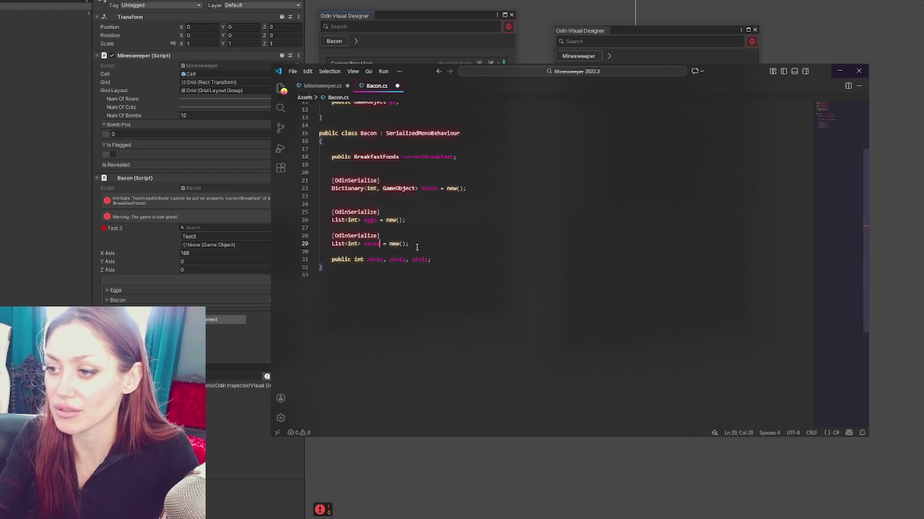
Duplicate the cereal declaration and rename the copy to croissant.
key("End")
key("shift+Up")
key("shift+Up")
key("ctrl+c")
key("Right")
key("ctrl+v")
left_click(388, 247)
key("Return")
left_click(373, 267)
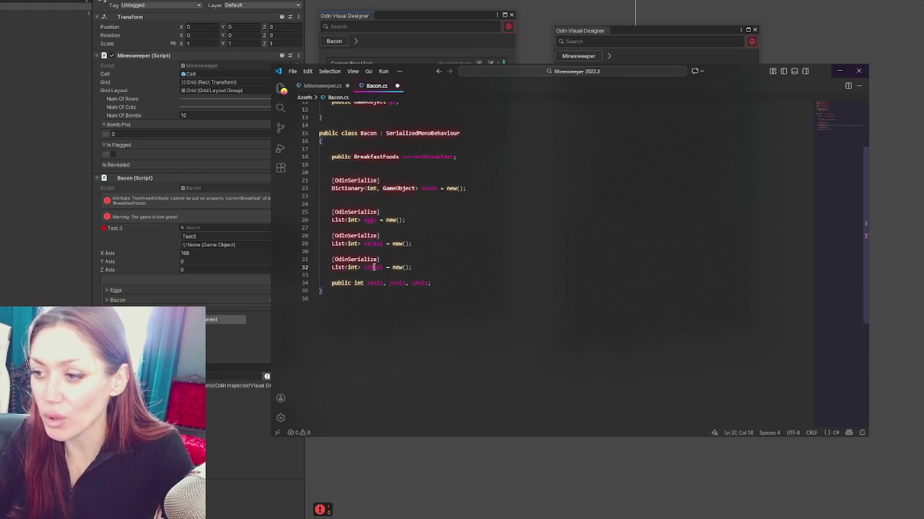
type("ealCroisseal")
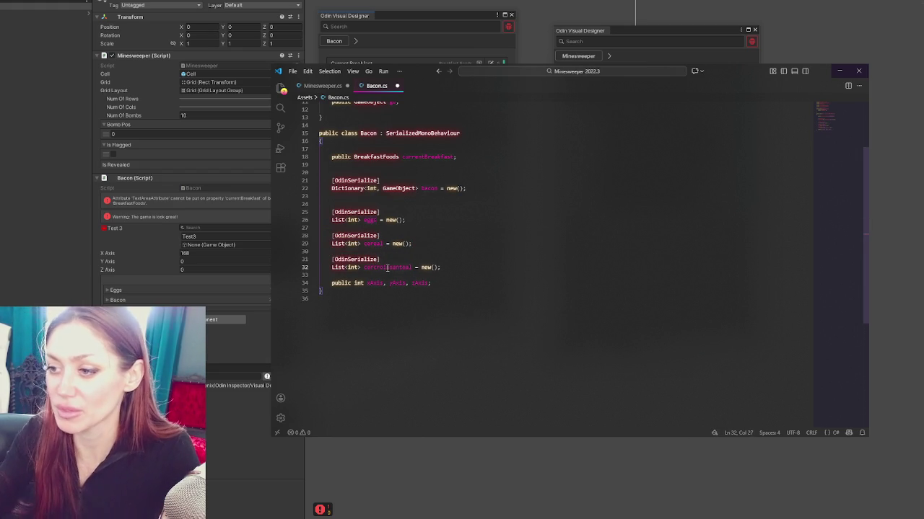
double_click(388, 268)
type("croi")
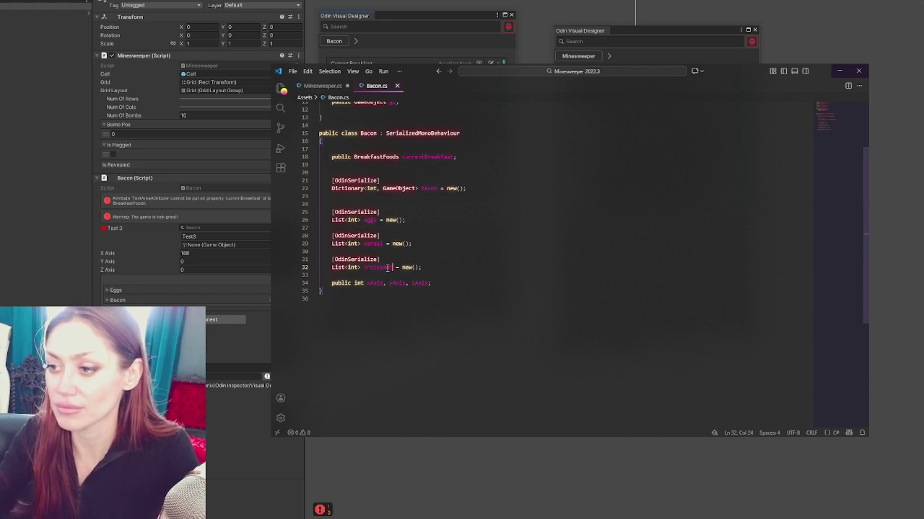
key("alt+Tab")
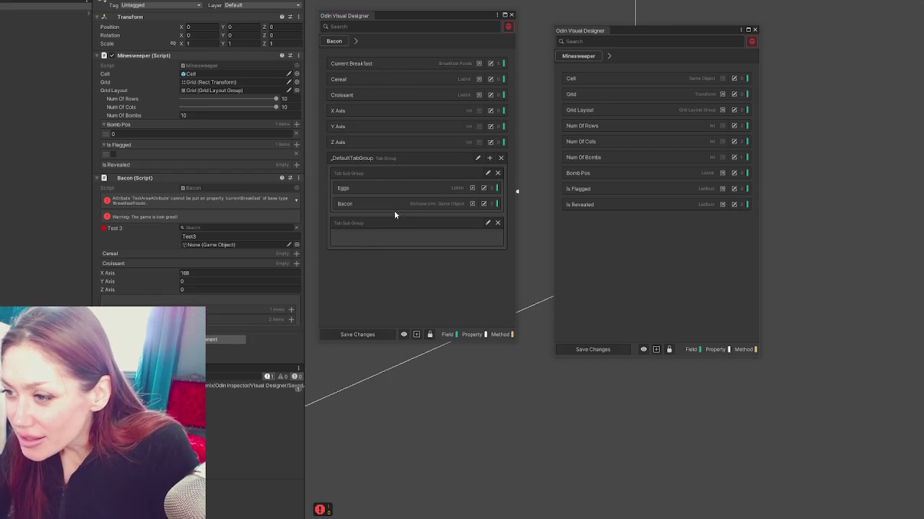
Drag Cereal, then Croissant, into the second sub group and reorder it above Eggs and Bacon.
left_click_drag(343, 79, 367, 246)
mouse_move(342, 80)
left_mouse_down()
mouse_move(371, 231)
mouse_move(379, 216)
left_mouse_up()
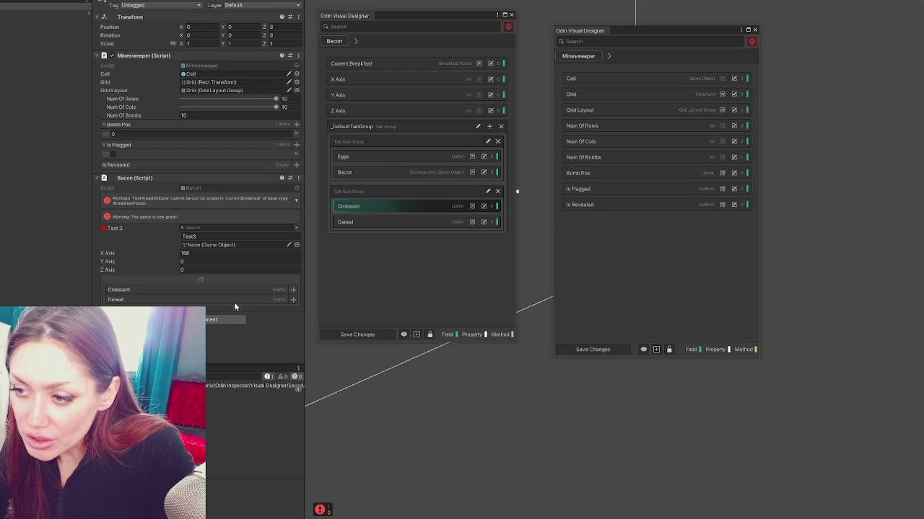
mouse_move(348, 190)
left_mouse_down()
mouse_move(357, 137)
mouse_move(362, 144)
left_mouse_up()
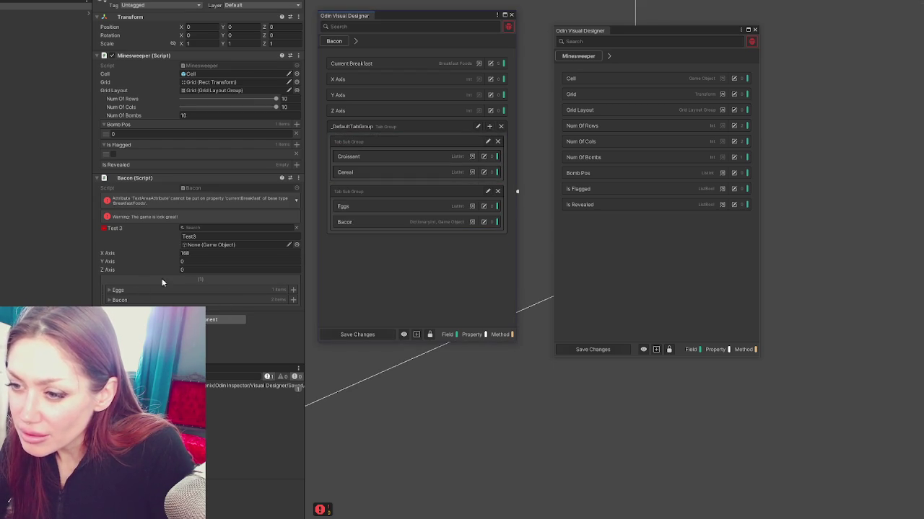
left_click_drag(354, 192, 362, 251)
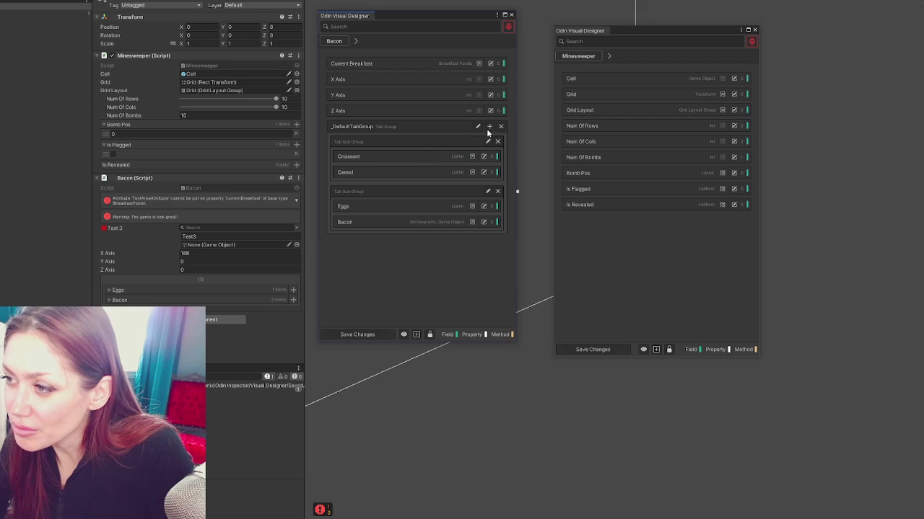
left_click(416, 334)
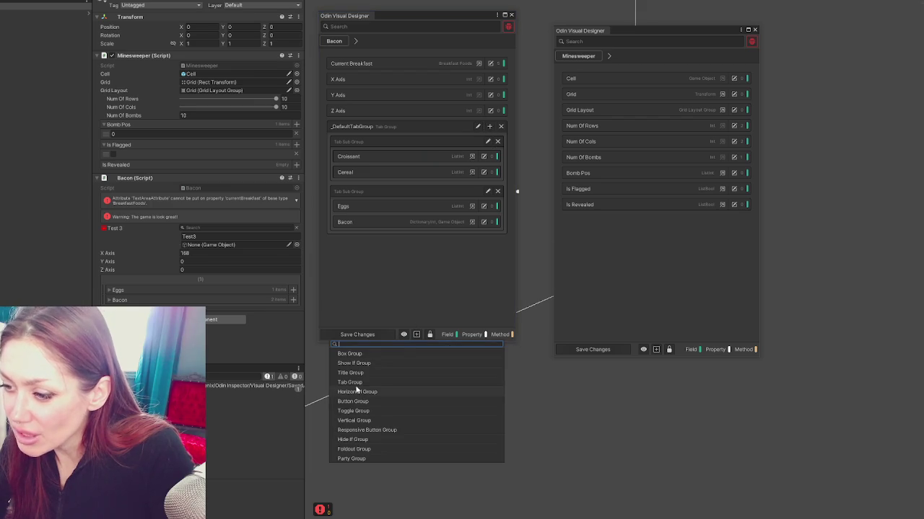
left_click(354, 449)
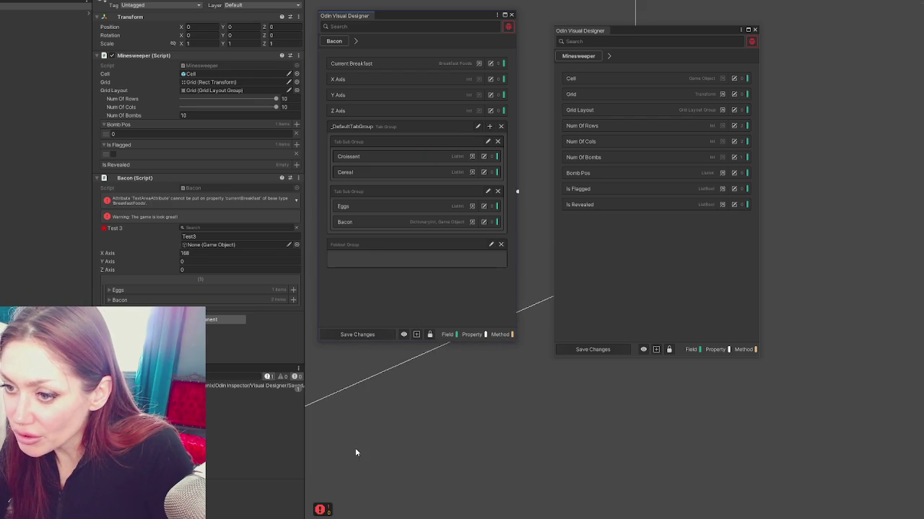
left_click_drag(353, 152, 356, 258)
mouse_move(356, 189)
left_mouse_down()
mouse_move(371, 251)
mouse_move(384, 257)
mouse_move(442, 244)
left_mouse_up()
left_click(490, 246)
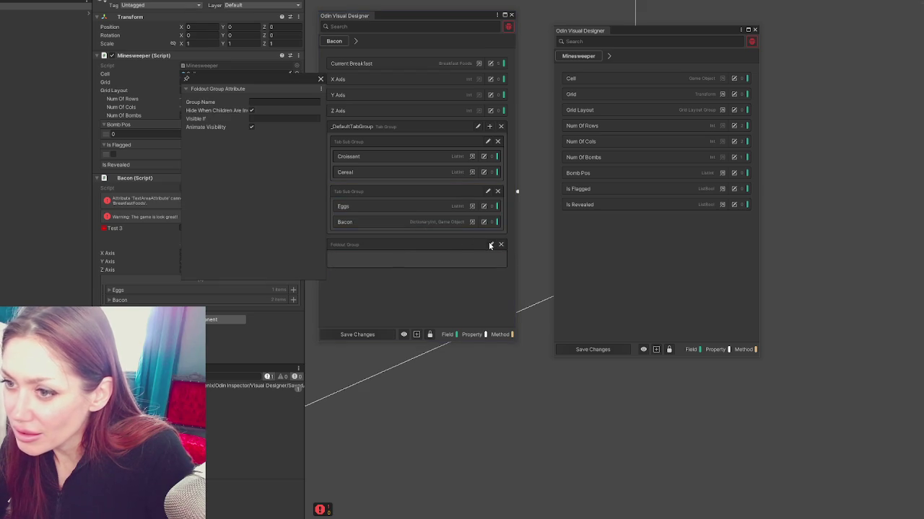
left_click(320, 79)
left_click(500, 245)
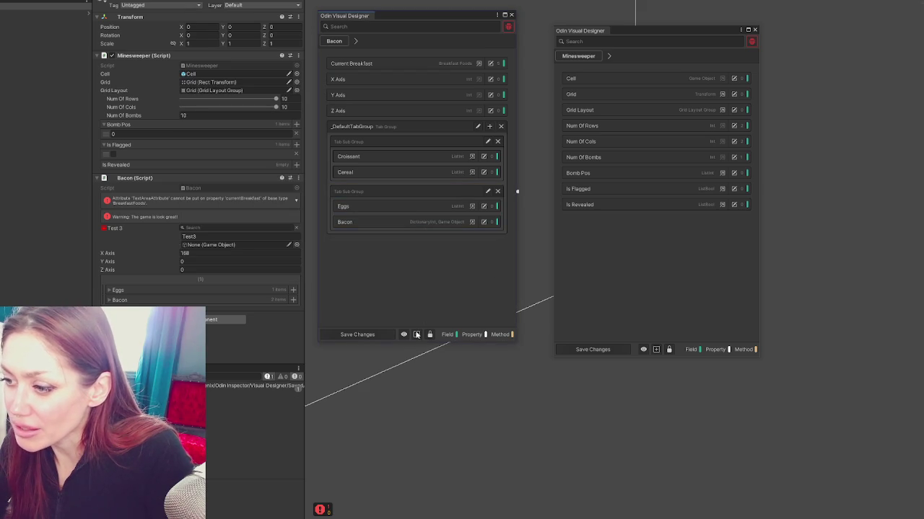
left_click(416, 334)
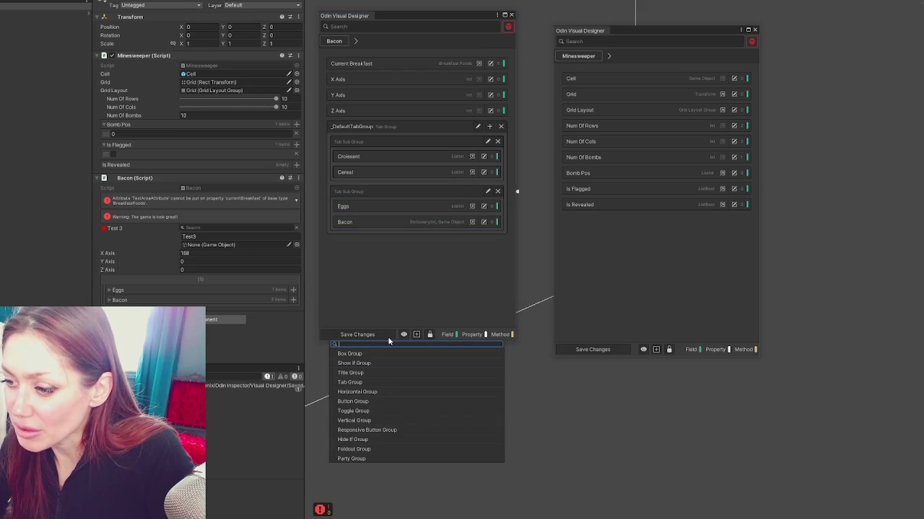
Add a second Tab Group holding the Eggs/Bacon sub group, plus a new Button Group.
left_click(346, 382)
mouse_move(350, 185)
left_mouse_down()
mouse_move(369, 265)
mouse_move(377, 257)
left_mouse_up()
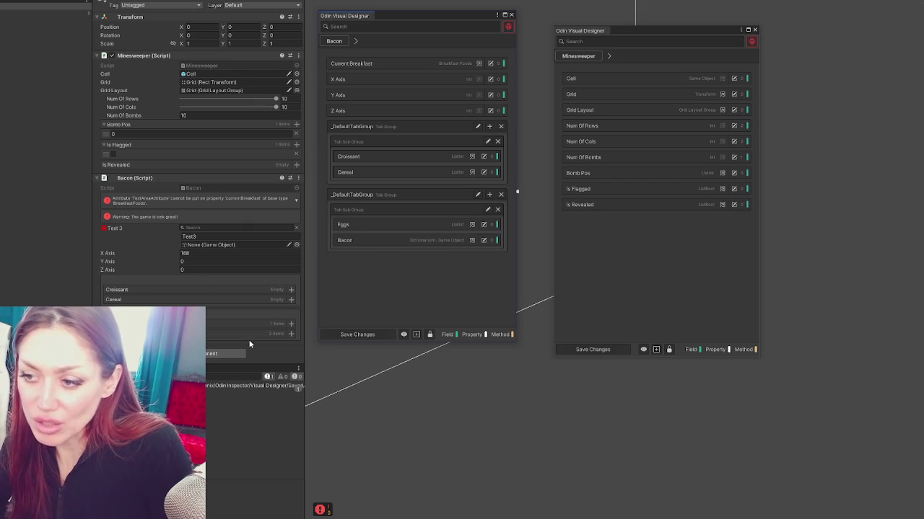
left_click(417, 334)
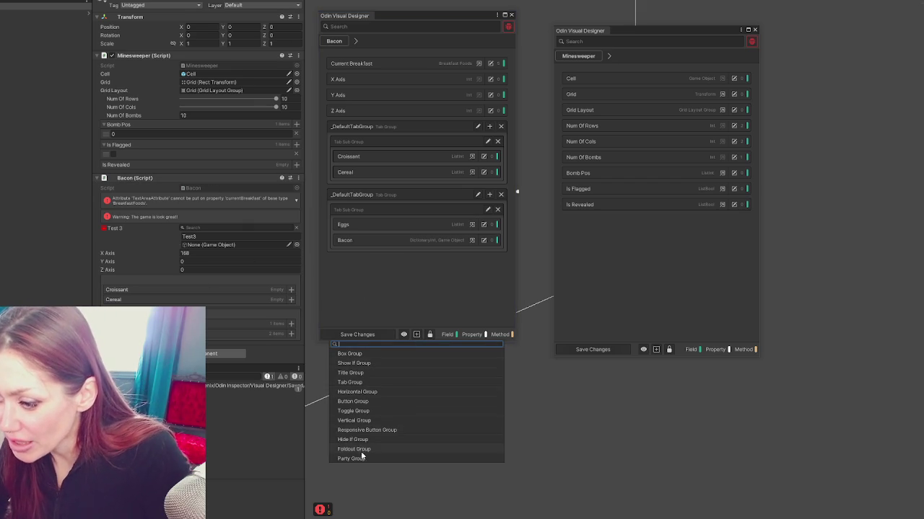
left_click(355, 402)
Move Eggs, Cereal and Bacon into the Button Group.
mouse_move(417, 224)
left_mouse_down()
mouse_move(426, 271)
mouse_move(423, 246)
left_mouse_up()
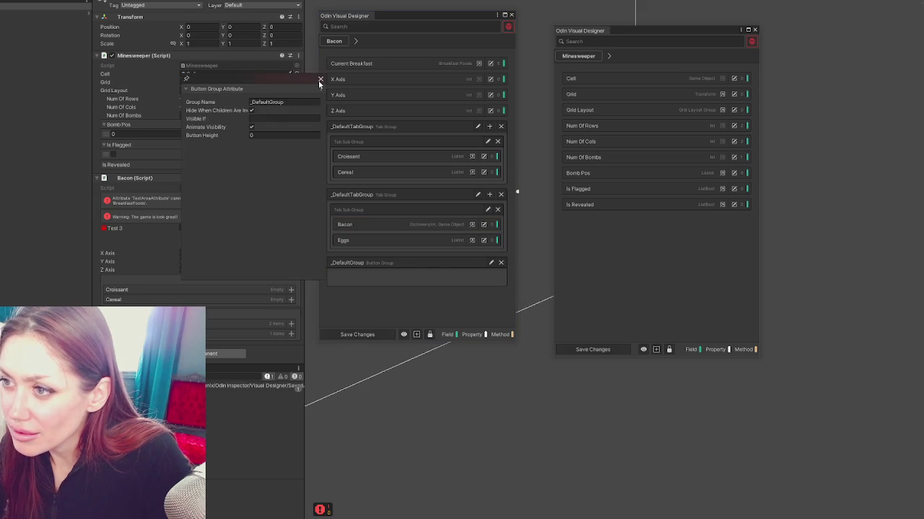
left_click_drag(369, 241, 367, 275)
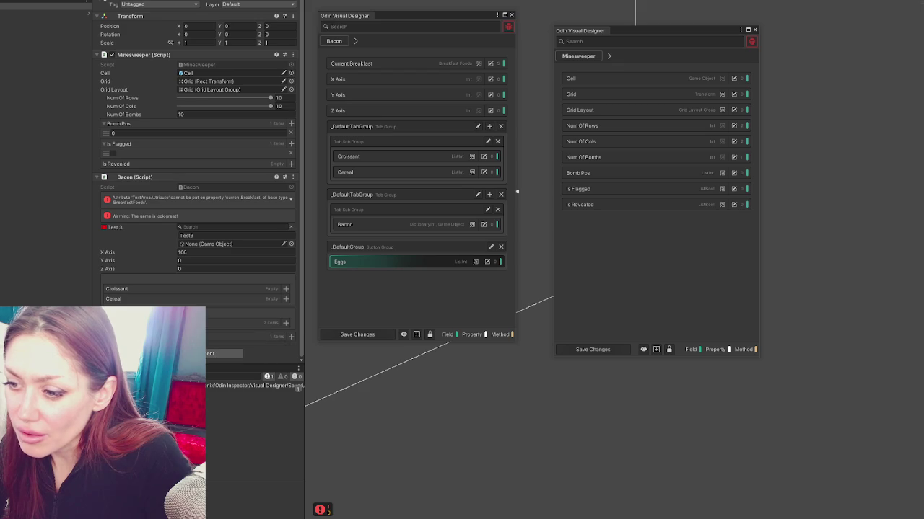
left_click_drag(345, 218, 354, 278)
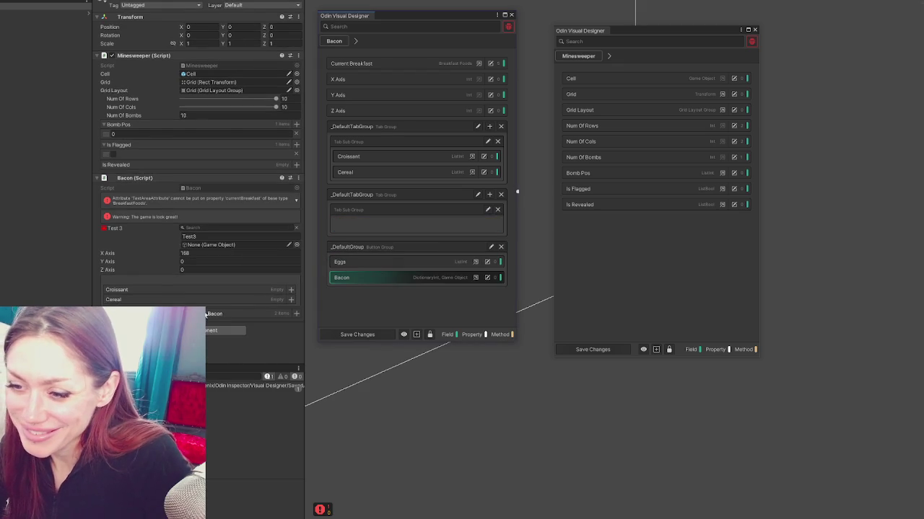
left_click(237, 314)
left_click(237, 313)
left_click_drag(364, 172, 370, 274)
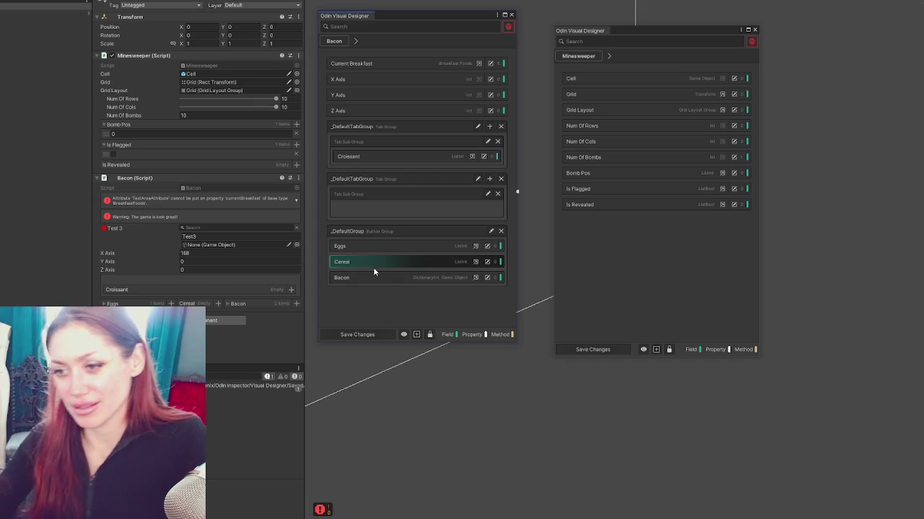
Select Croissant, check the type list, and close the Bacon designer window.
left_click(368, 155)
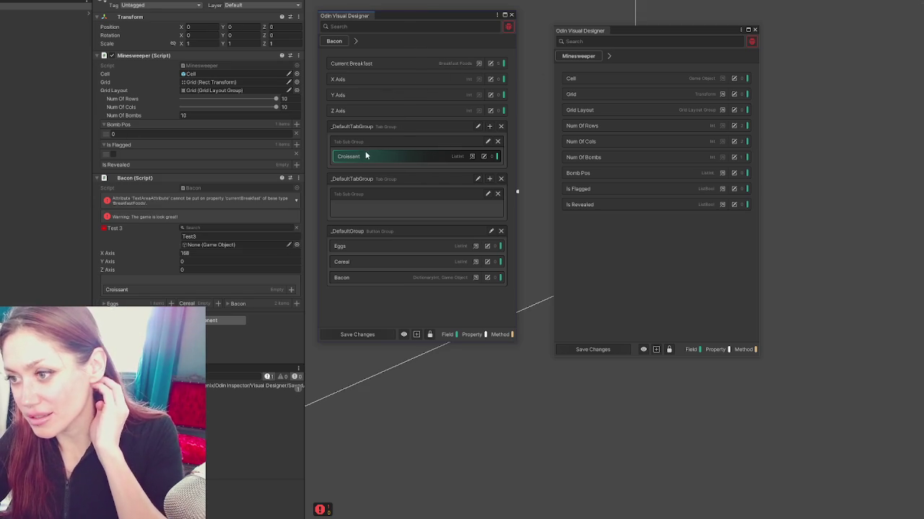
left_click(355, 41)
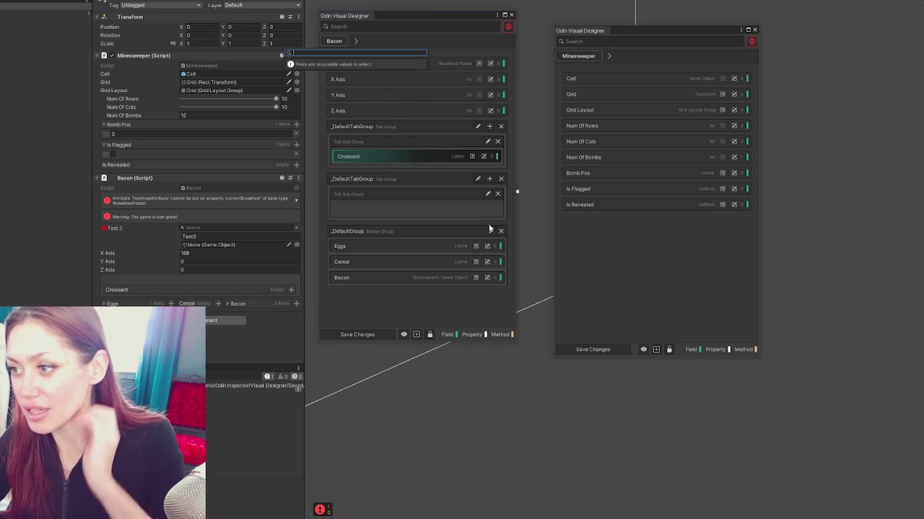
left_click(453, 268)
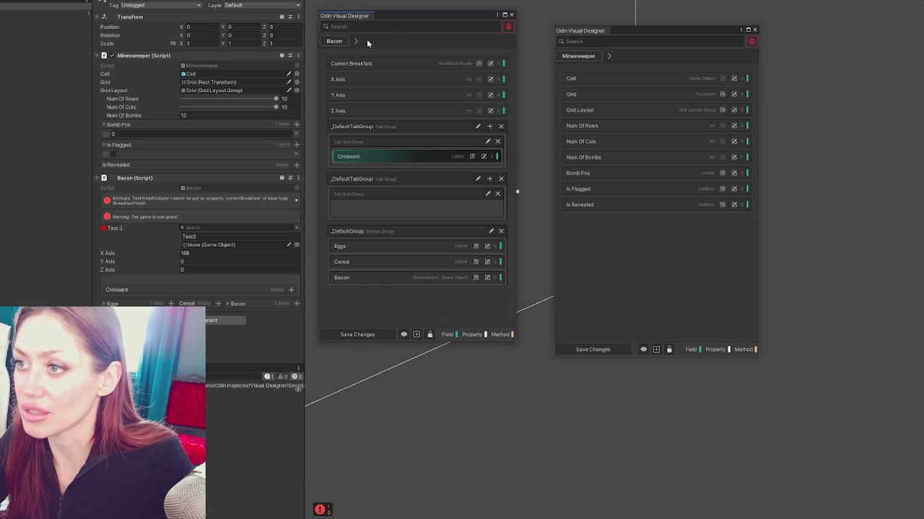
left_click(511, 14)
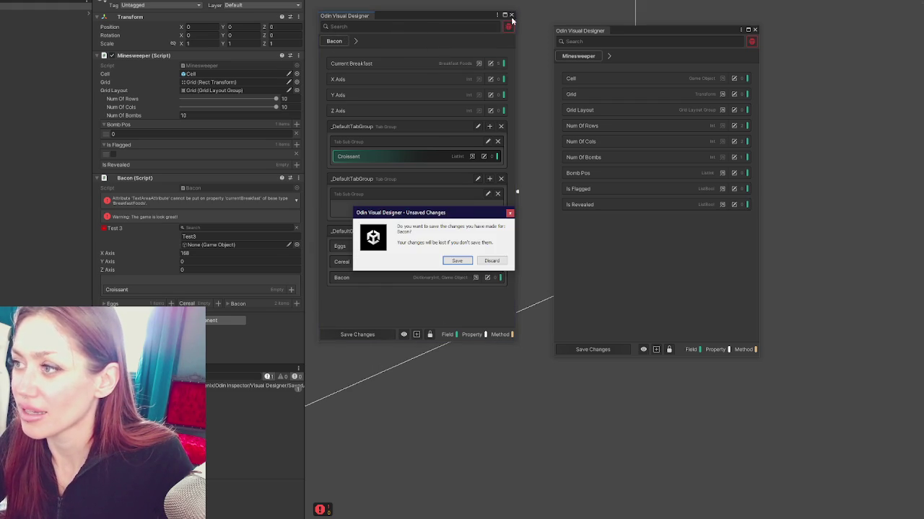
Discard Bacon's unsaved layout changes and shift the Minesweeper designer window left.
left_click(489, 261)
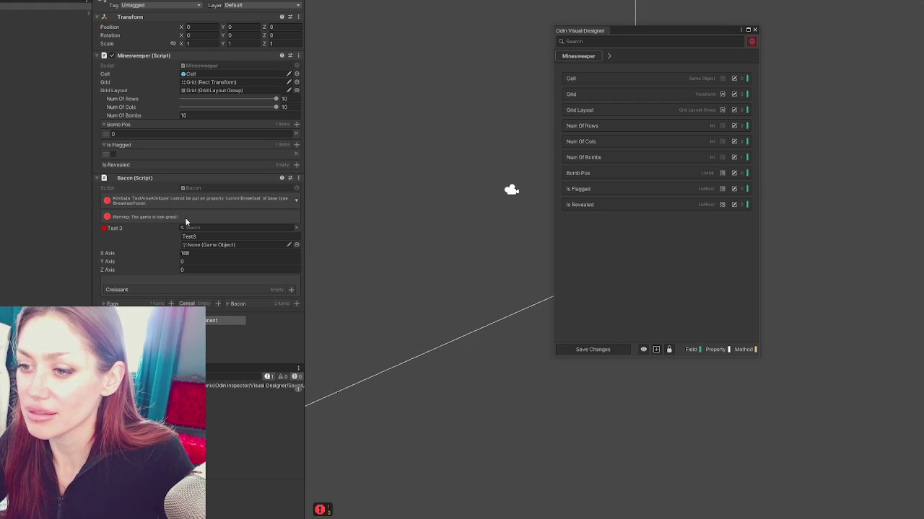
left_click_drag(705, 33, 519, 16)
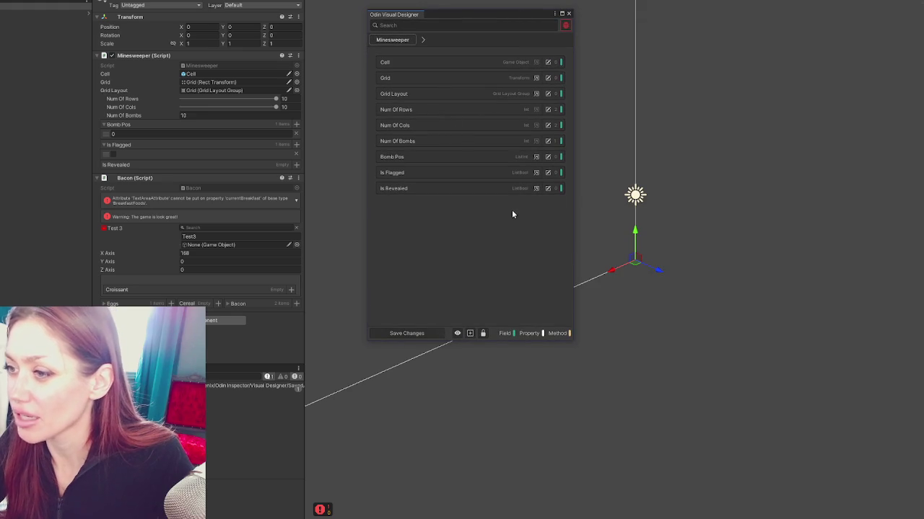
left_click(562, 188)
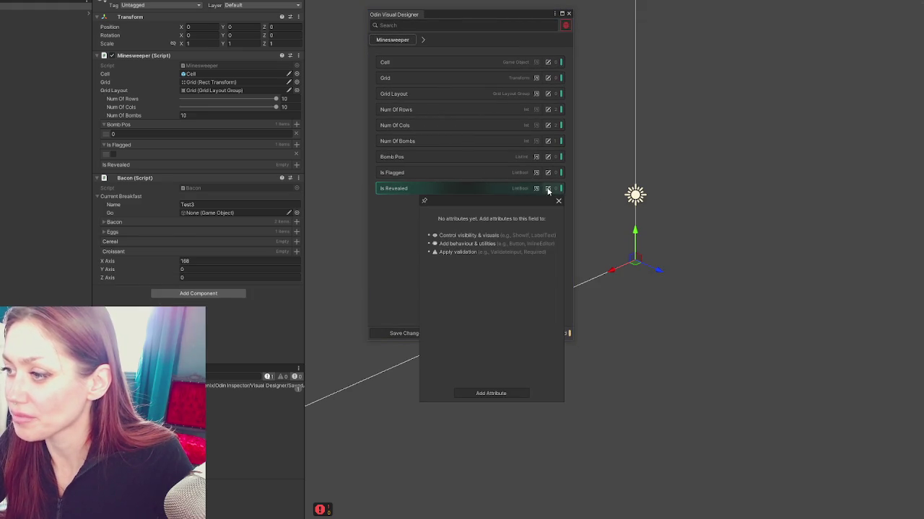
left_click(491, 393)
left_click(430, 291)
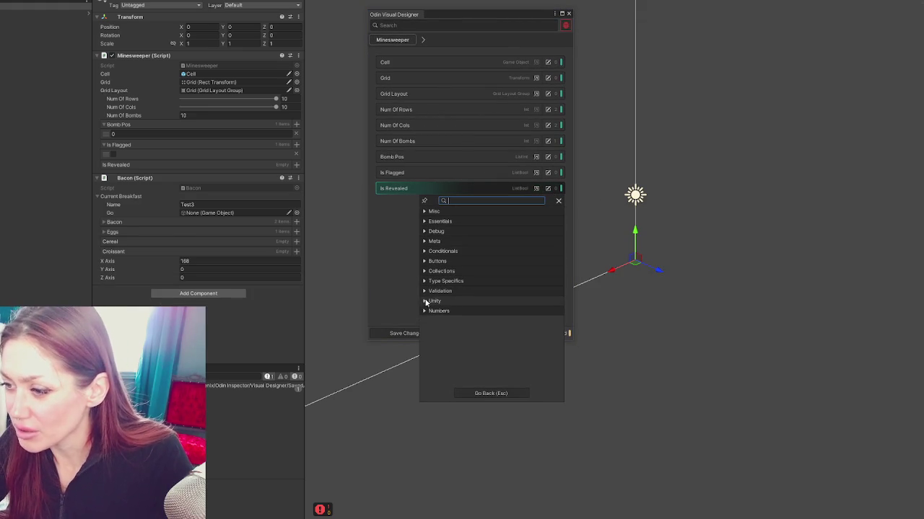
left_click(474, 191)
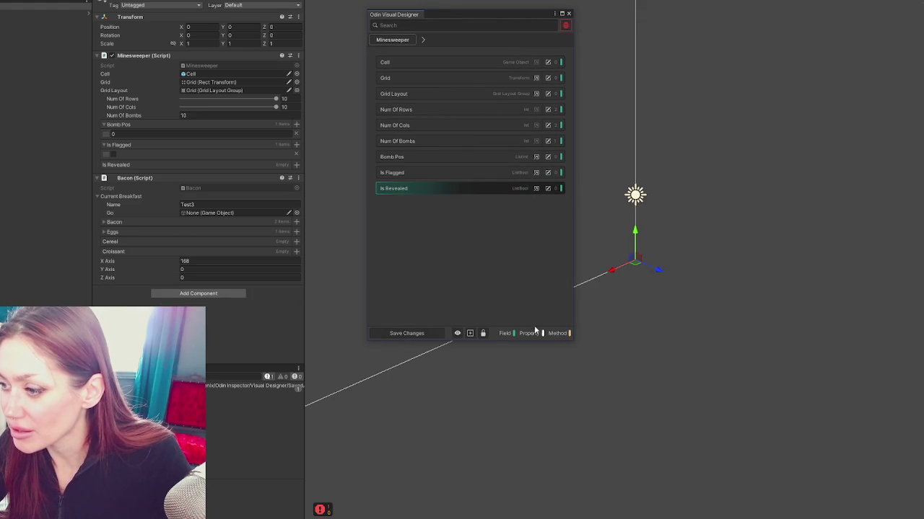
Browse Is Revealed's attribute categories, from Unity and Validation to Debug and Essentials, without adding any.
left_click(562, 188)
left_click(491, 394)
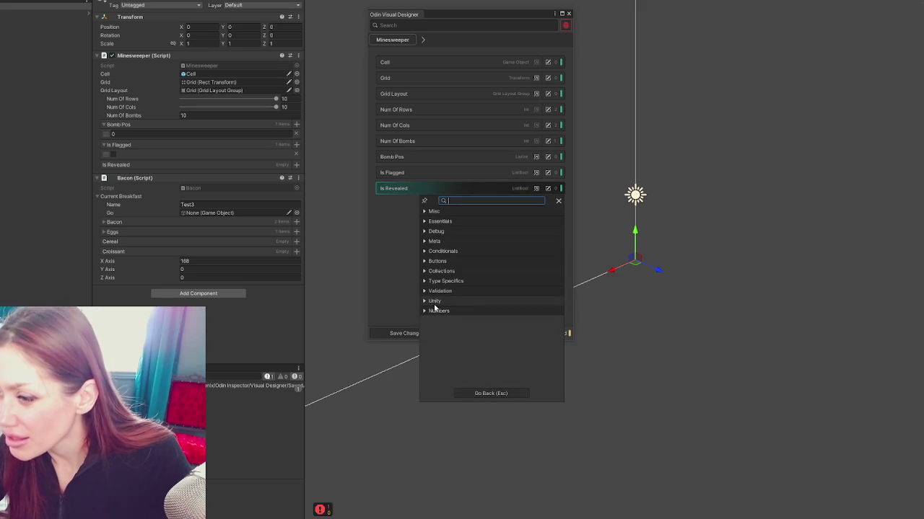
left_click(424, 301)
left_click(424, 291)
left_click(425, 282)
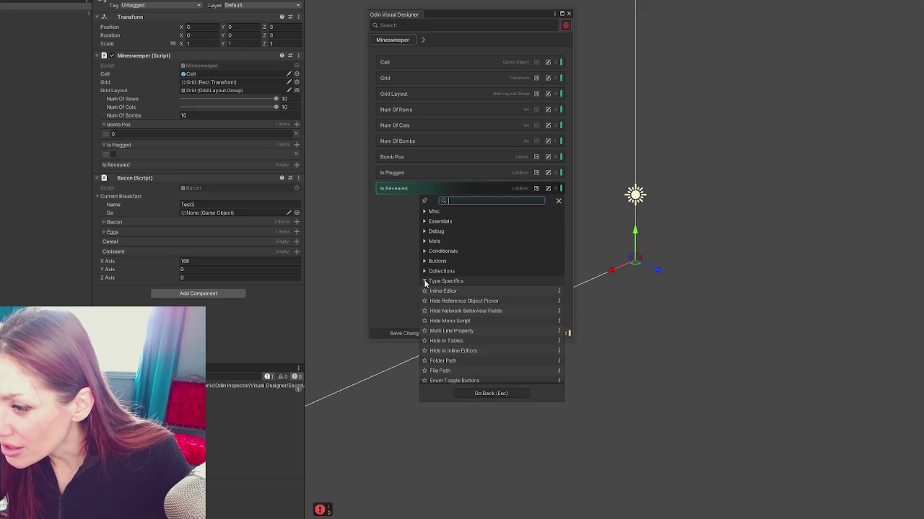
left_click(425, 271)
left_click(425, 261)
left_click(424, 251)
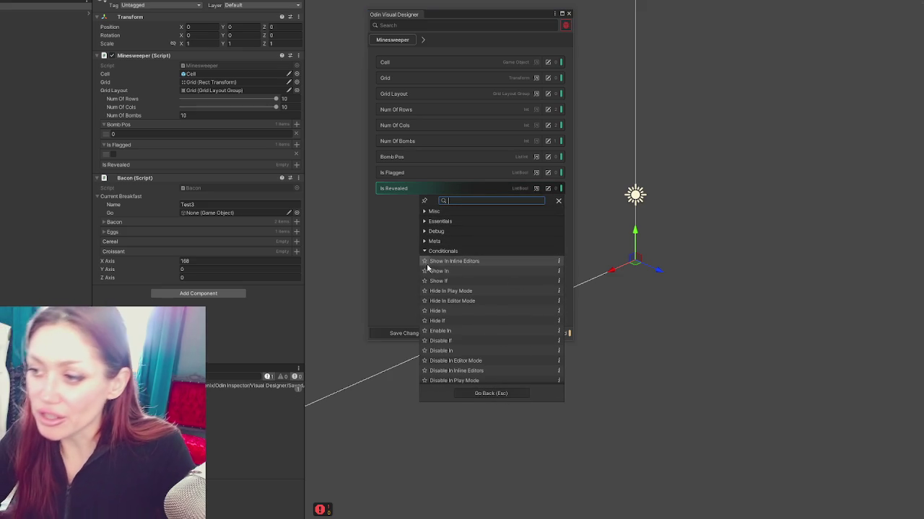
scroll(471, 274, "down", 2)
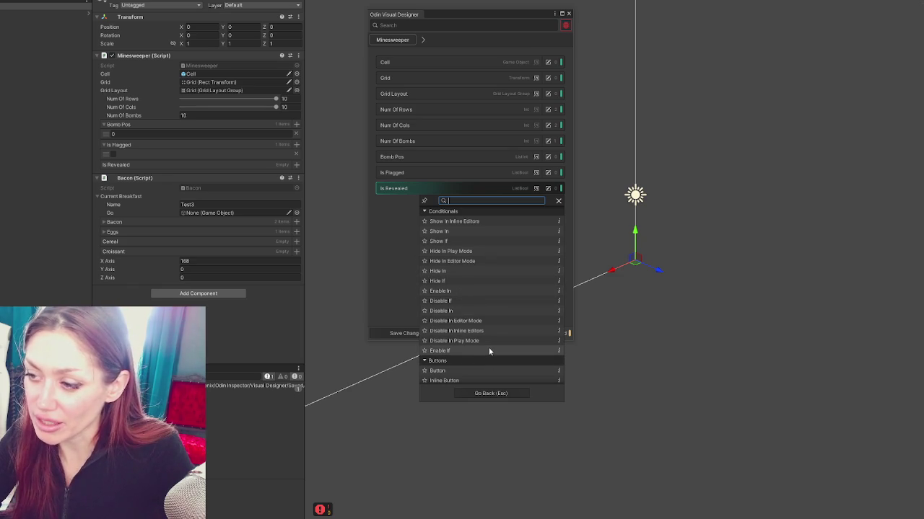
scroll(495, 326, "up", 2)
left_click(433, 243)
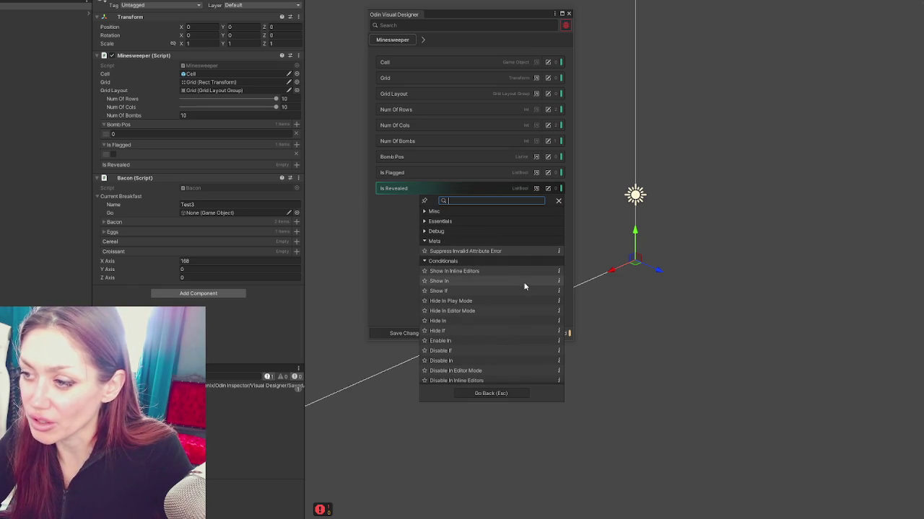
left_click(433, 231)
left_click(436, 224)
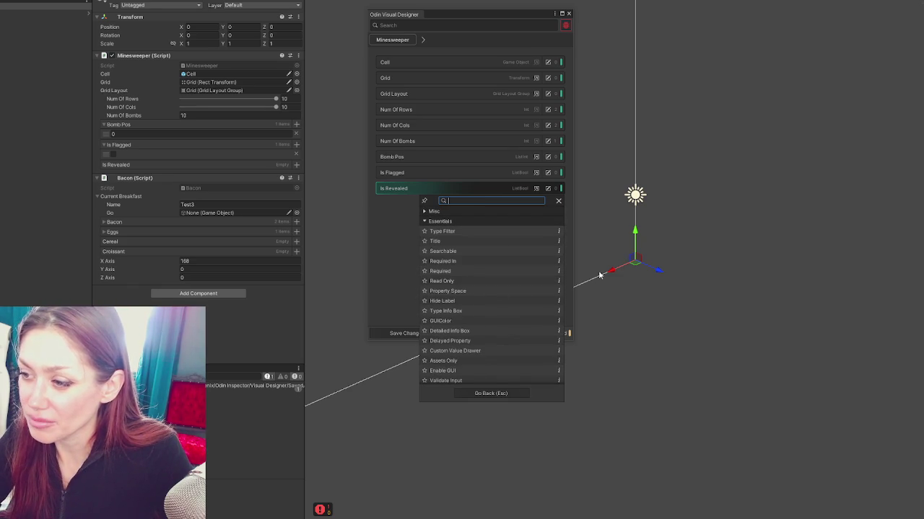
scroll(466, 264, "down", 3)
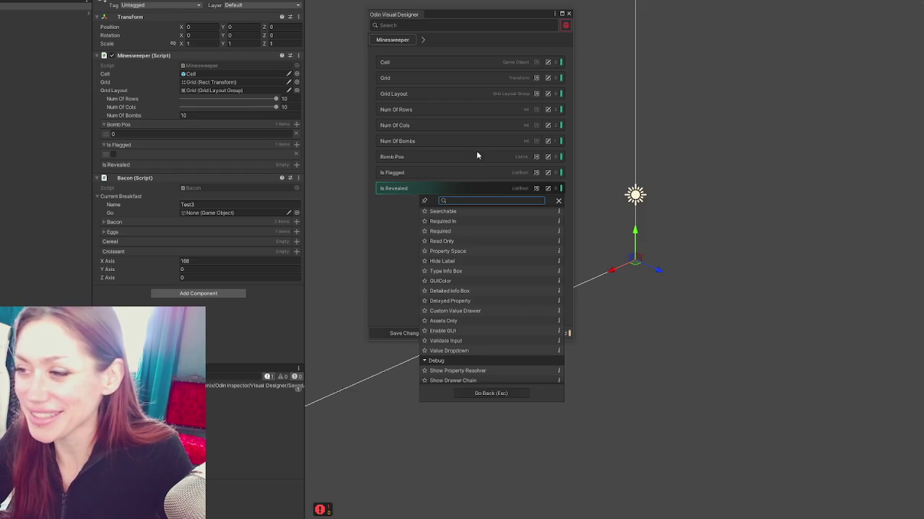
Bring the designer to the front and collapse, then re-expand, the Bacon component.
left_click(401, 217)
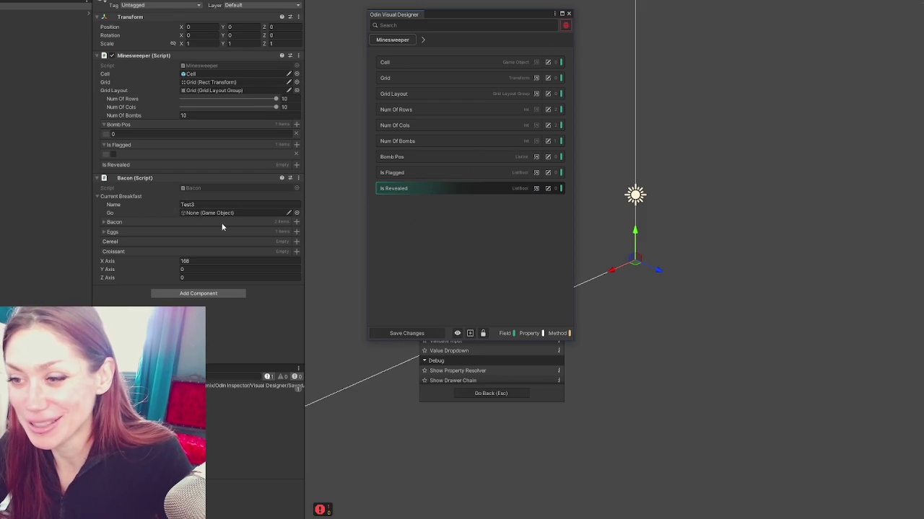
left_click(172, 178)
left_click(173, 178)
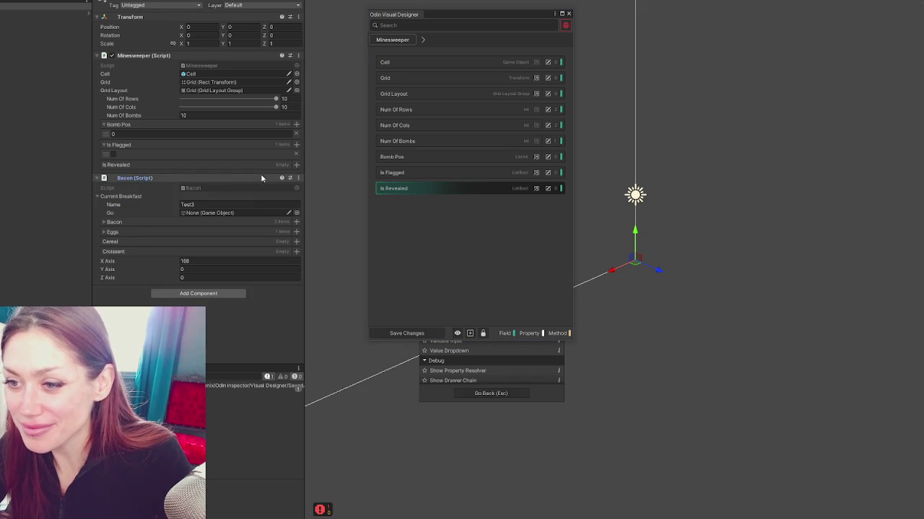
Customise Bacon in the Visual Designer and add a Party Group to its layout.
left_click(298, 178)
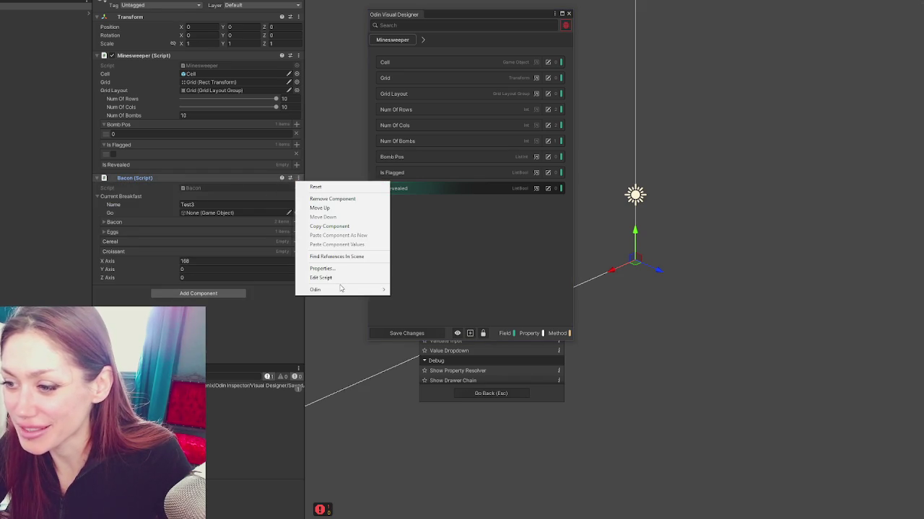
mouse_move(339, 290)
left_click(471, 292)
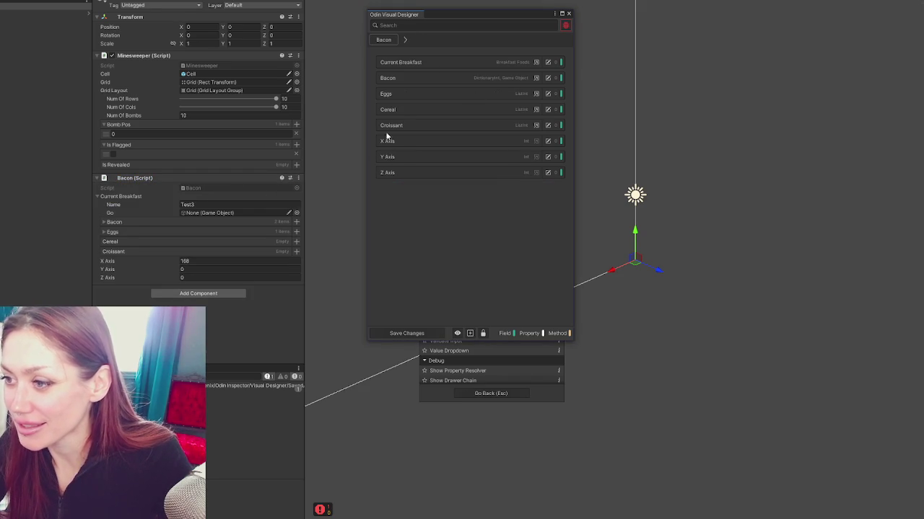
left_click(470, 334)
left_click(447, 458)
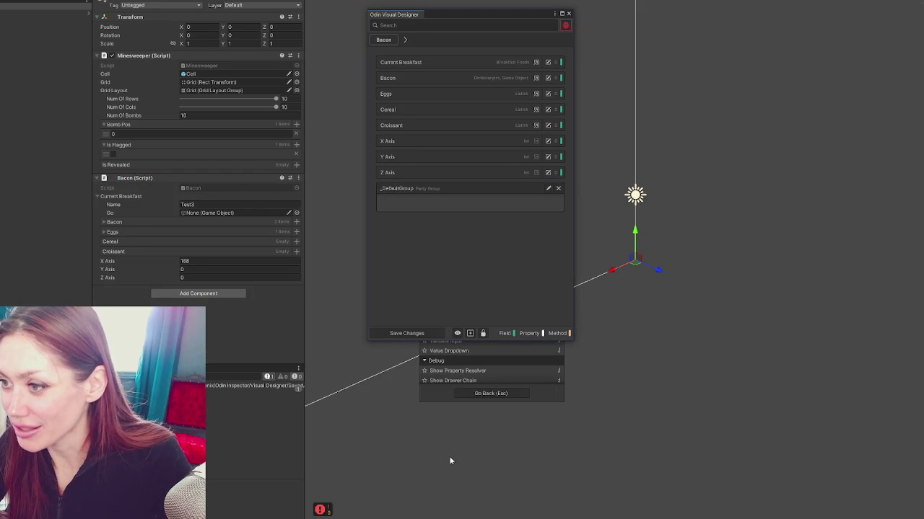
Move the Bacon field, then Eggs above it, into the _DefaultGroup party group.
left_click(547, 189)
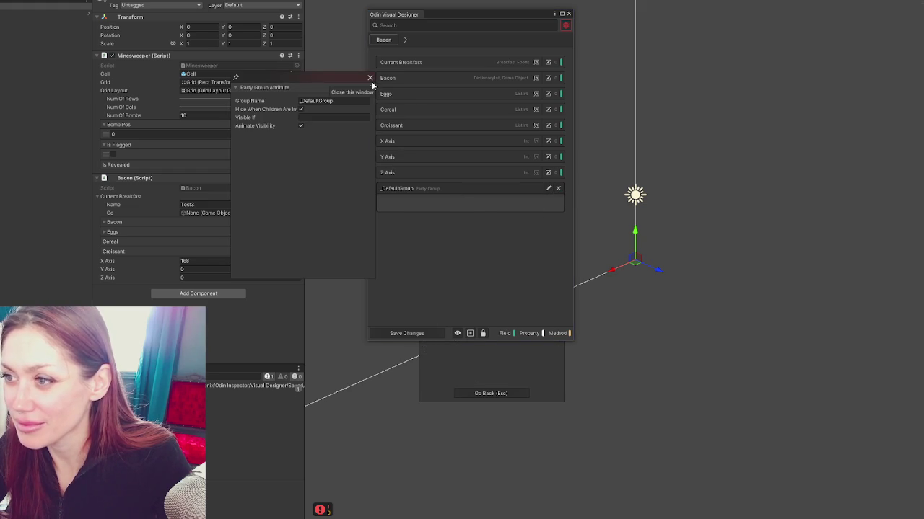
left_click(370, 78)
left_click(548, 189)
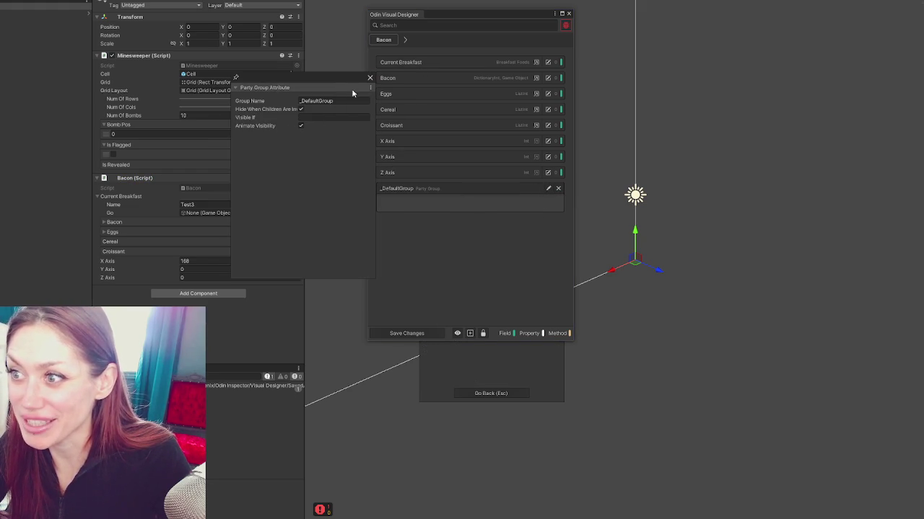
left_click(369, 79)
mouse_move(412, 77)
left_mouse_down()
mouse_move(451, 239)
mouse_move(451, 207)
mouse_move(439, 184)
left_mouse_up()
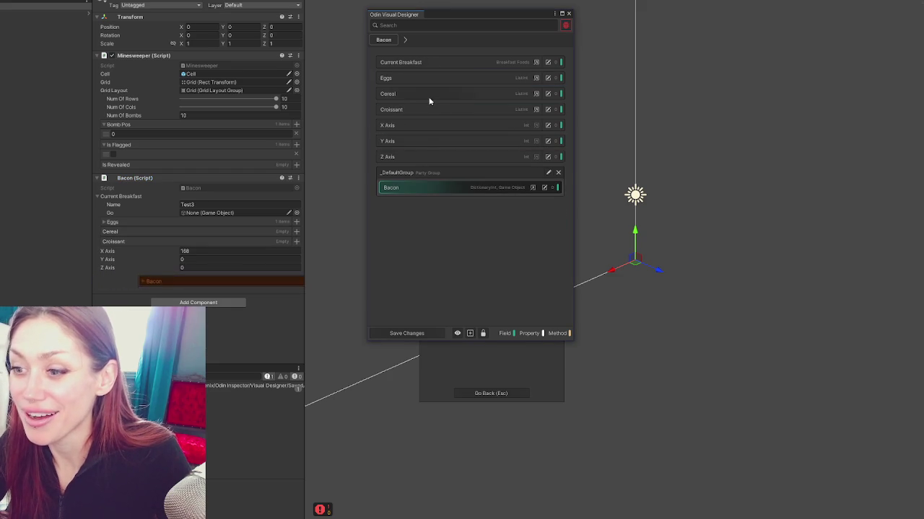
mouse_move(390, 78)
left_mouse_down()
mouse_move(431, 209)
mouse_move(437, 181)
mouse_move(393, 93)
mouse_move(433, 208)
mouse_move(436, 178)
left_mouse_up()
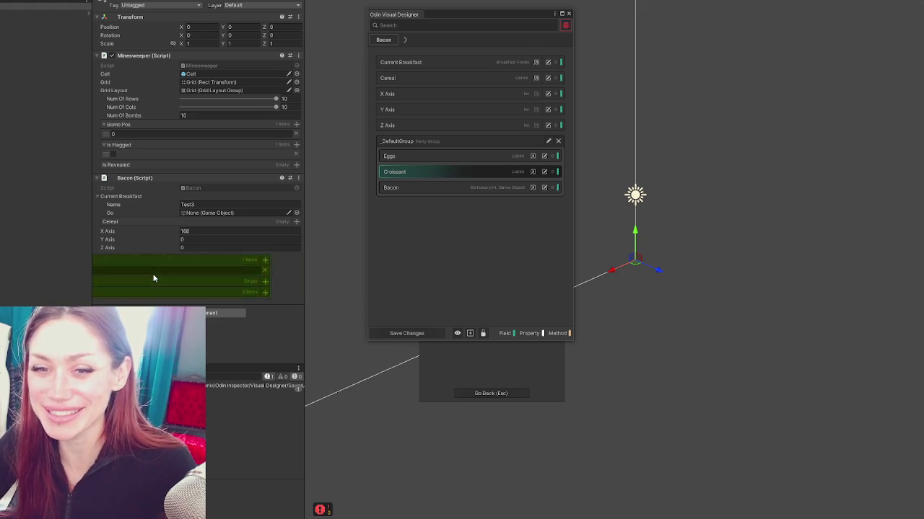
key("alt+Tab")
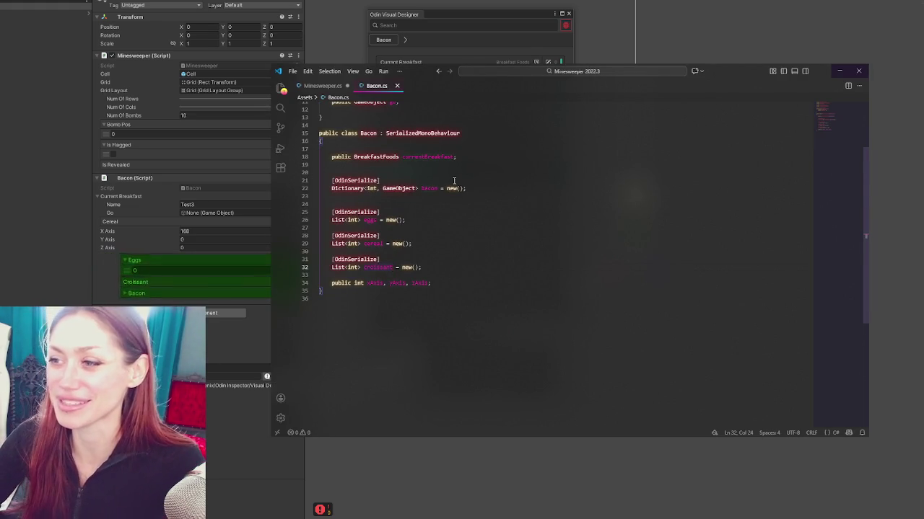
key("alt+Tab")
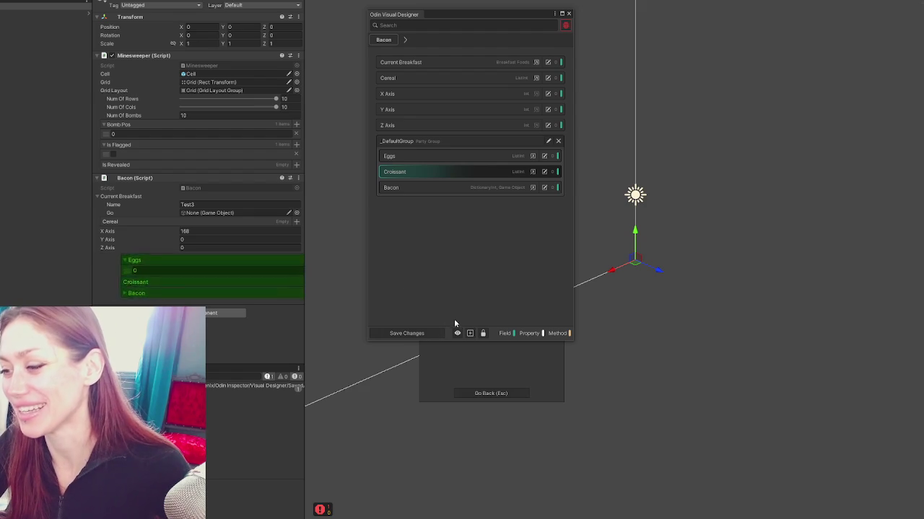
Uncheck Animate Visibility in the _DefaultGroup party group's settings.
left_click(548, 141)
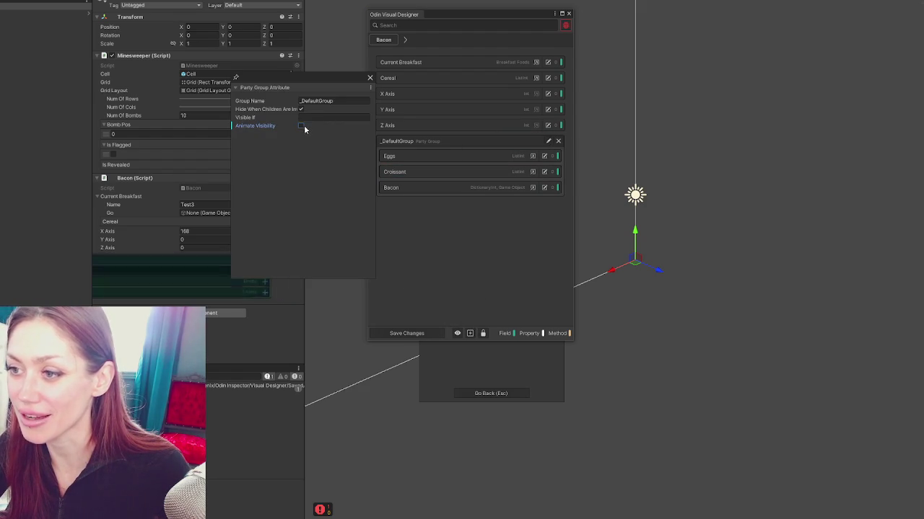
left_click(549, 142)
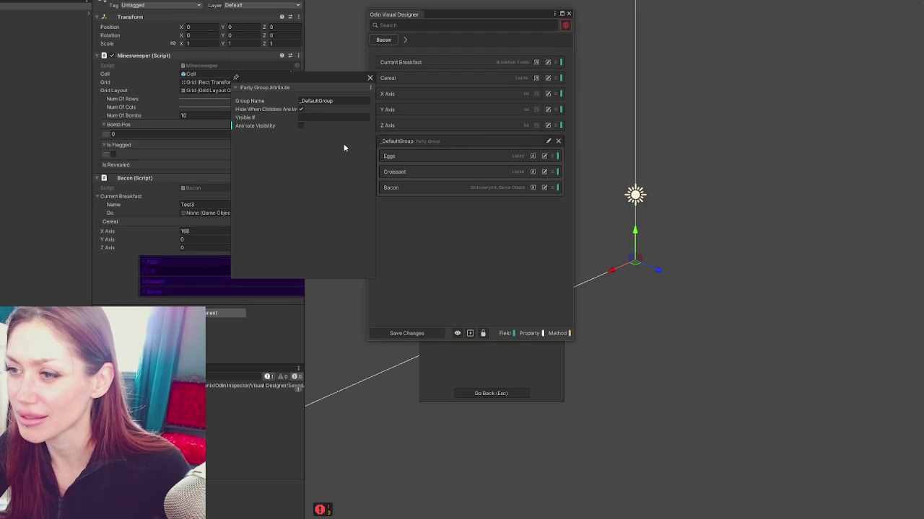
left_click(301, 126)
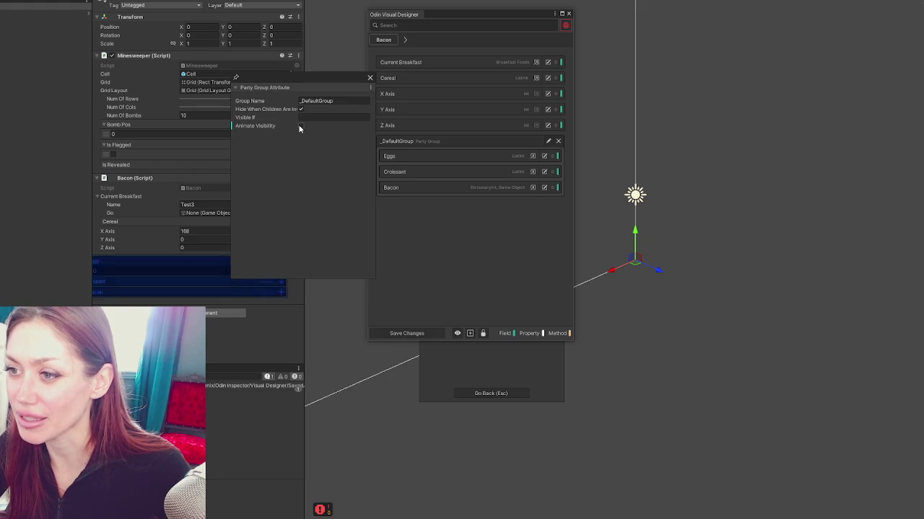
left_click(300, 126)
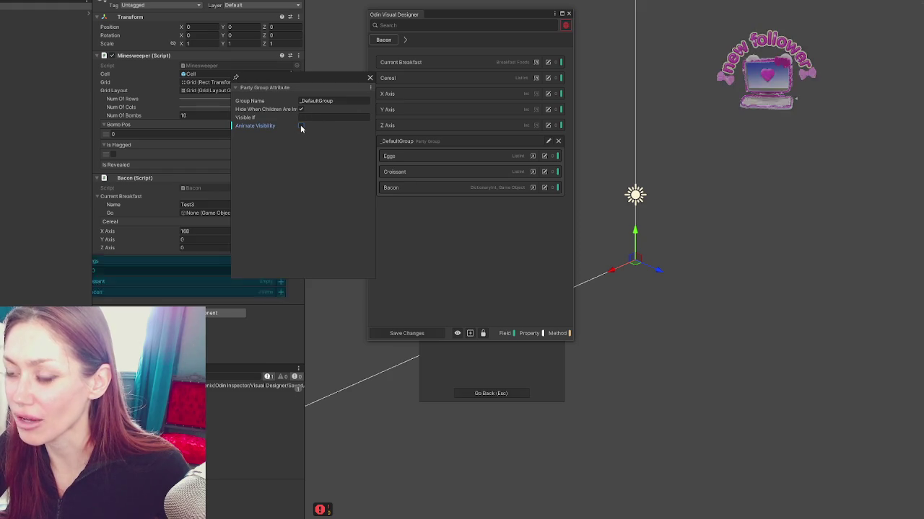
left_click(370, 77)
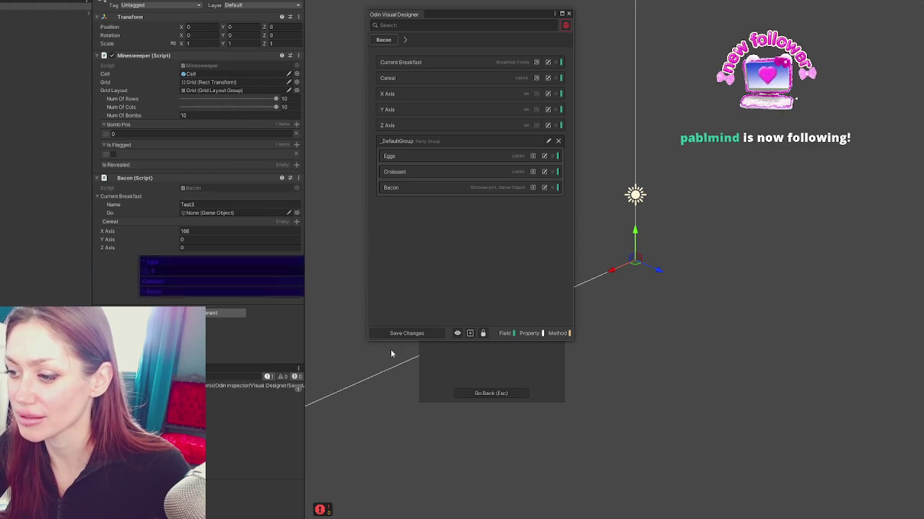
Save the designer changes, re-checking the _DefaultGroup settings before saving again with Ctrl+S.
left_click(402, 333)
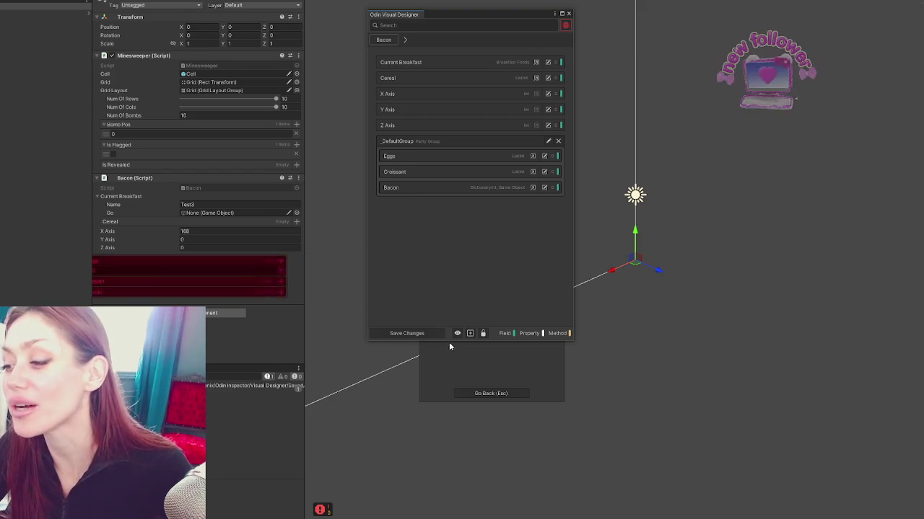
left_click(548, 142)
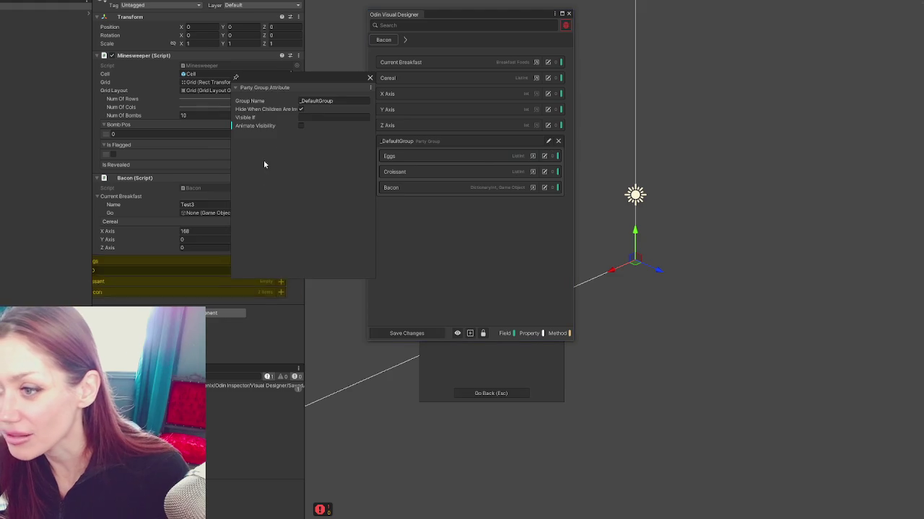
left_click(488, 282)
key("ctrl+s")
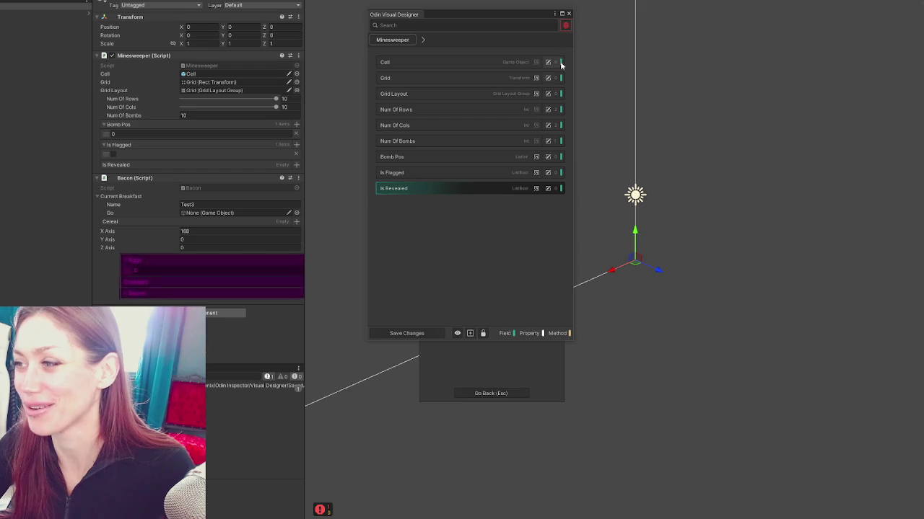
Close the designer, collapse Bacon (Script), open its Odin options, and move the RPG editor top-left.
left_click(568, 14)
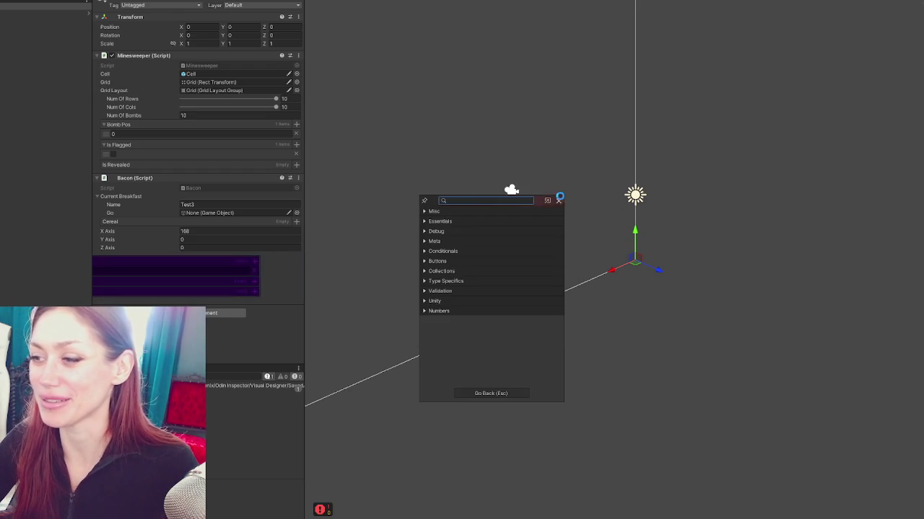
left_click(557, 200)
left_click(131, 181)
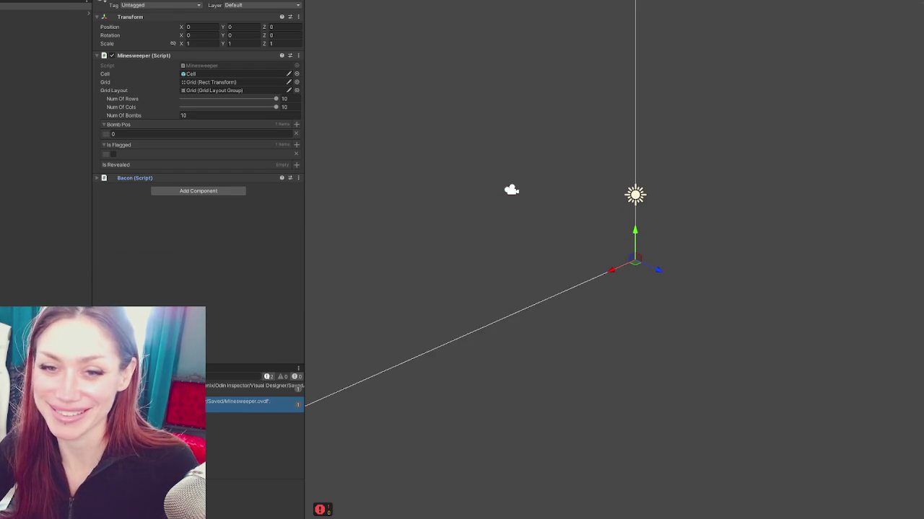
right_click(134, 178)
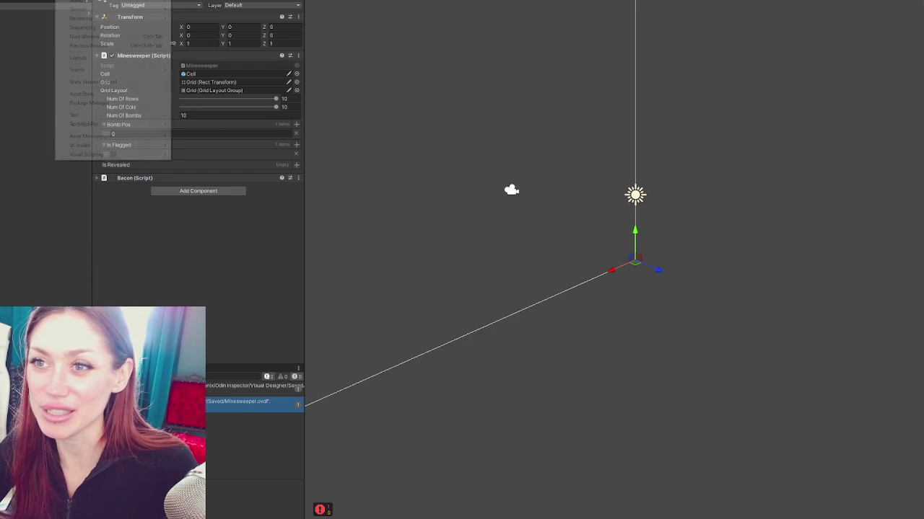
right_click(134, 177)
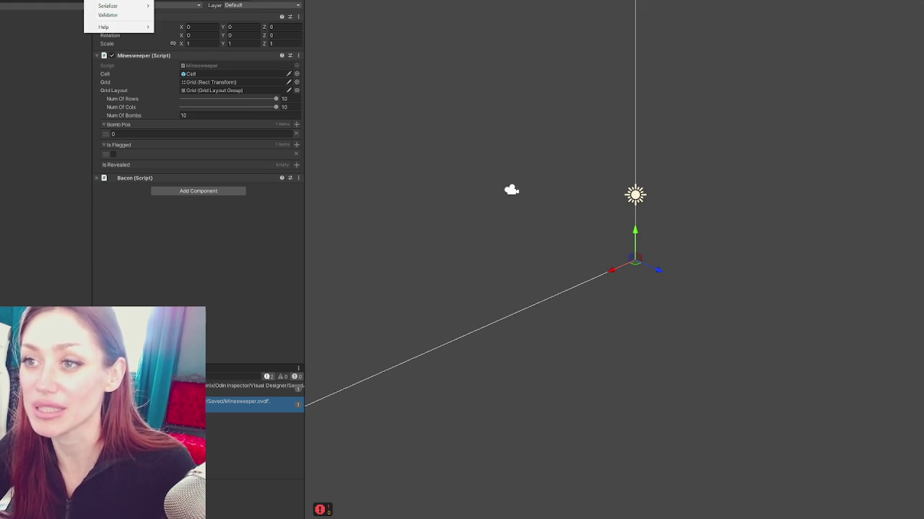
left_click_drag(511, 149, 273, 26)
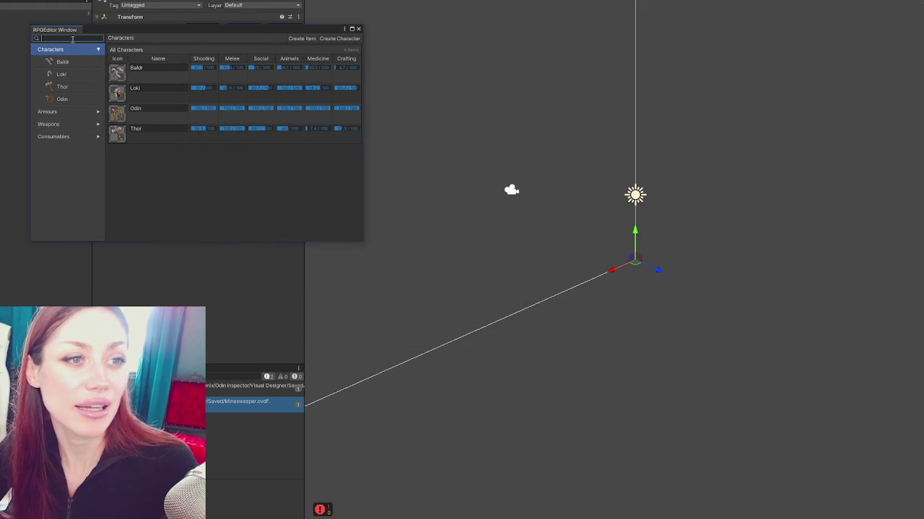
Reposition and enlarge the RPG editor window and narrow the inspector to widen its columns.
left_click_drag(197, 35, 562, 63)
left_click_drag(303, 78, 41, 78)
mouse_move(528, 55)
left_mouse_down()
mouse_move(299, 83)
mouse_move(305, 92)
left_mouse_up()
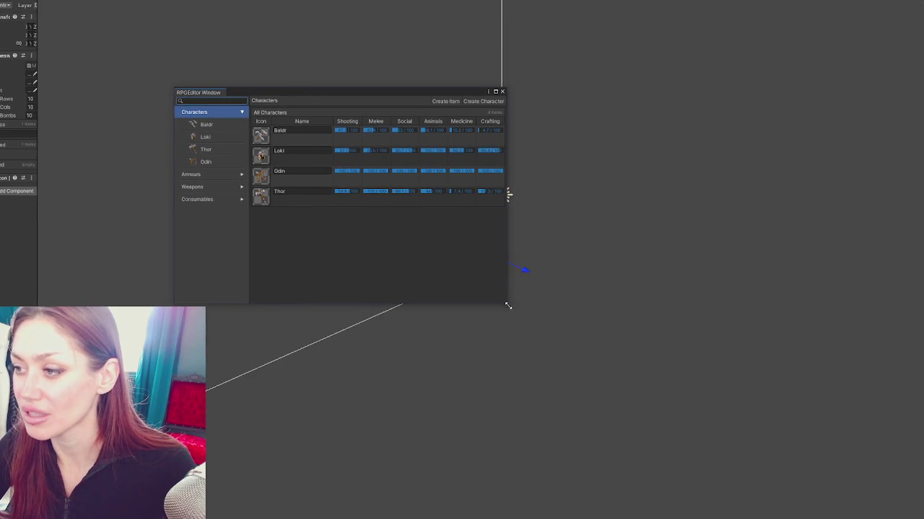
left_click_drag(508, 306, 777, 383)
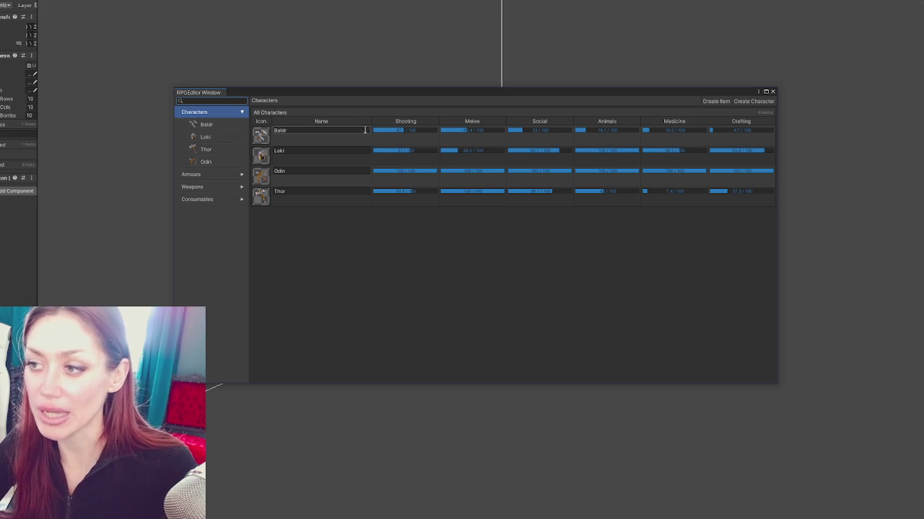
mouse_move(321, 95)
left_mouse_down()
mouse_move(227, 83)
mouse_move(252, 59)
left_mouse_up()
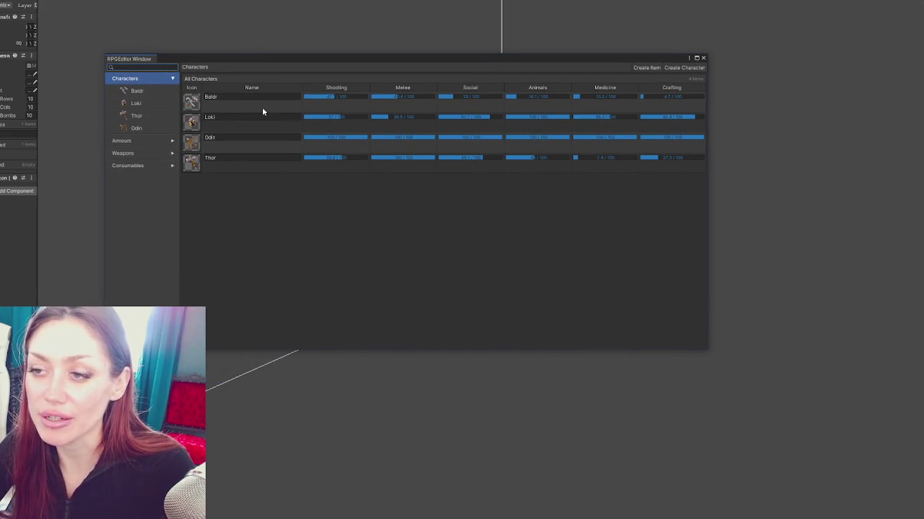
Give Baldr the wand icon and Loki the green potion icon.
left_click(196, 128)
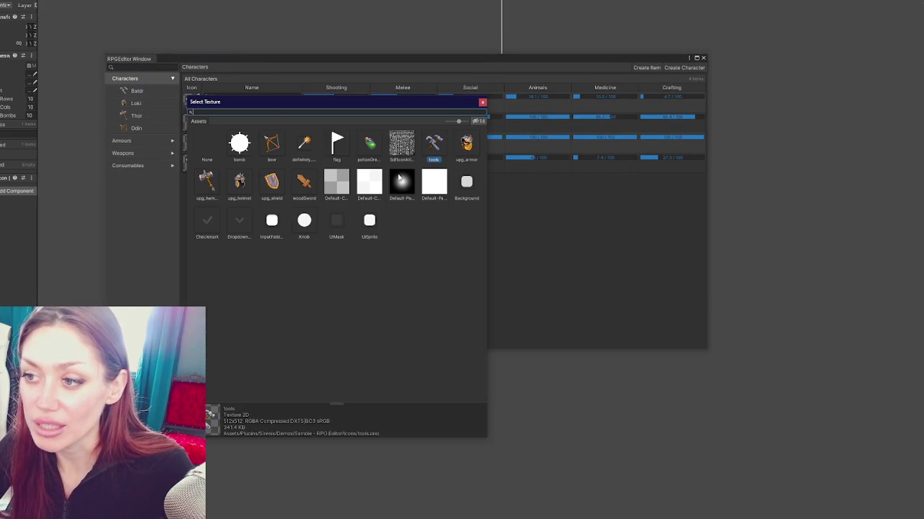
double_click(311, 147)
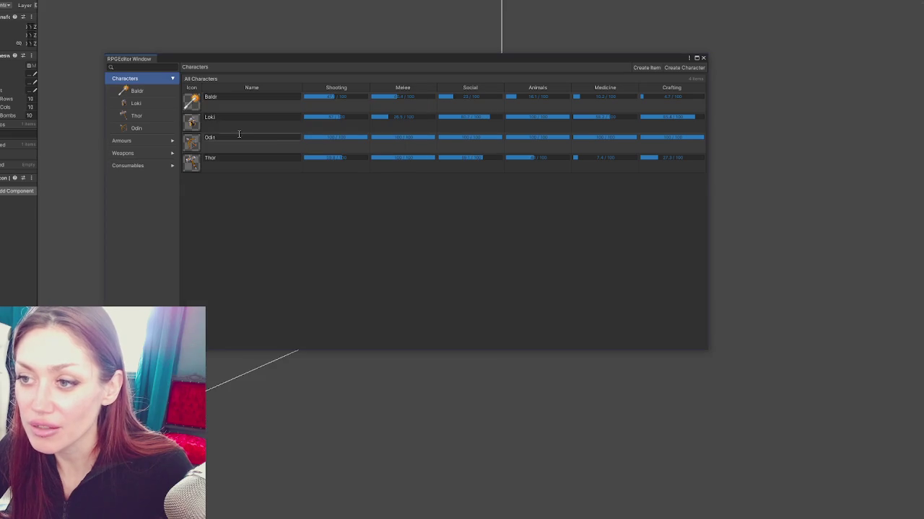
left_click(198, 131)
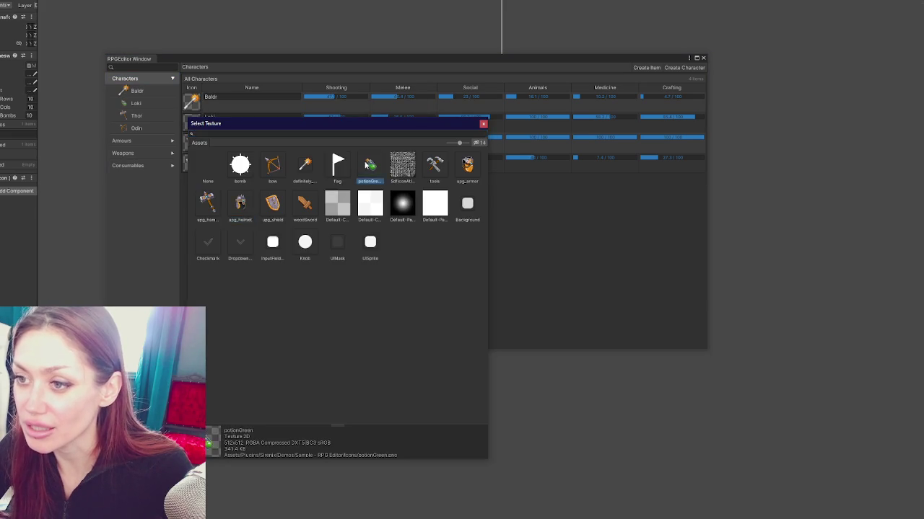
double_click(367, 165)
left_click(208, 104)
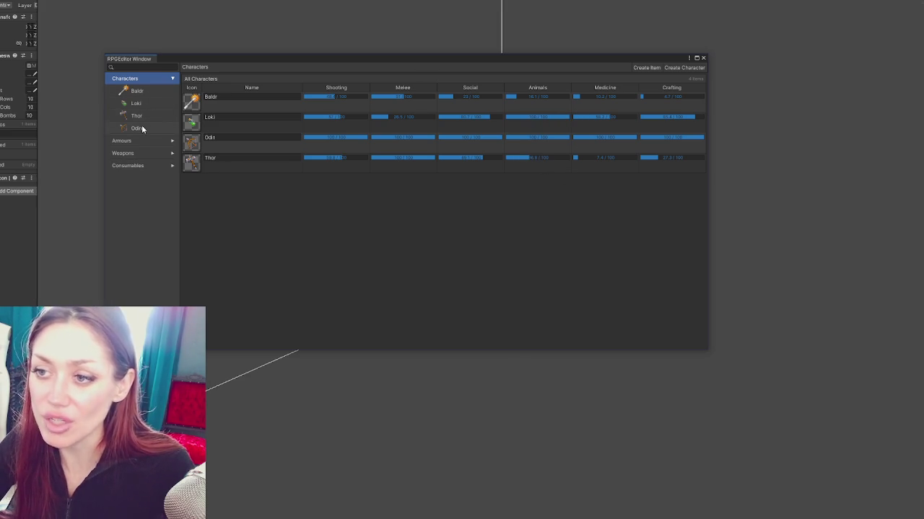
left_click(651, 68)
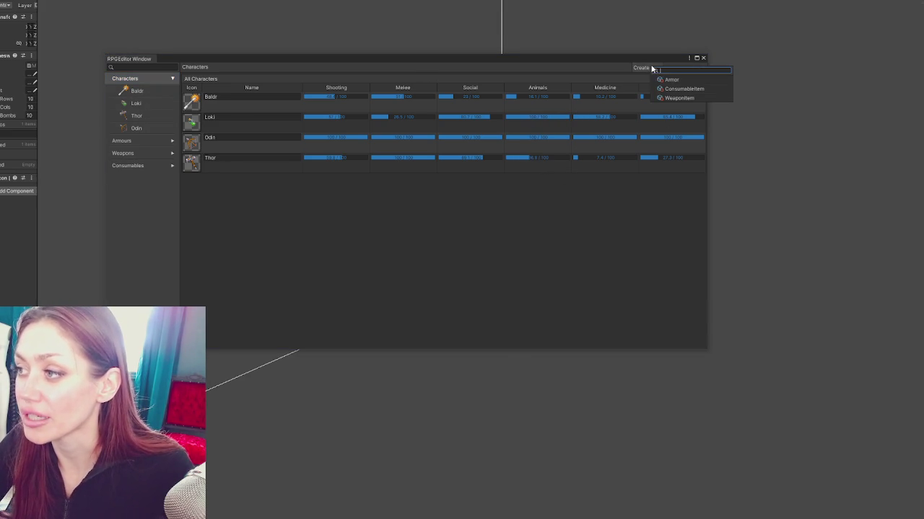
Create and save a new character asset, giving it the hammer icon.
left_click(635, 68)
left_click(683, 68)
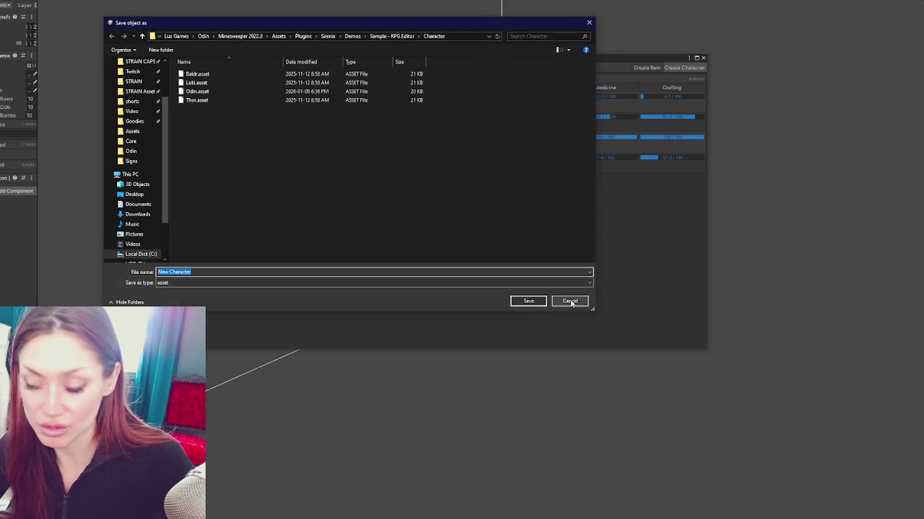
left_click(541, 301)
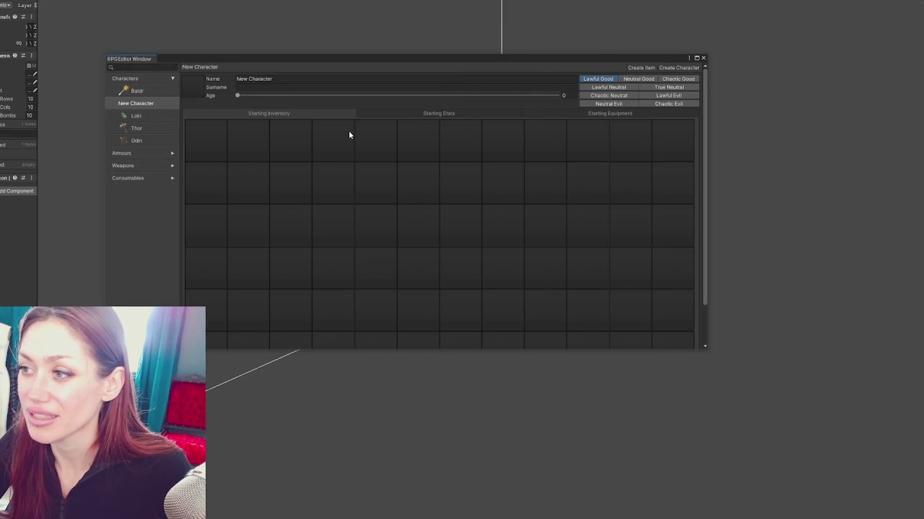
left_click(192, 96)
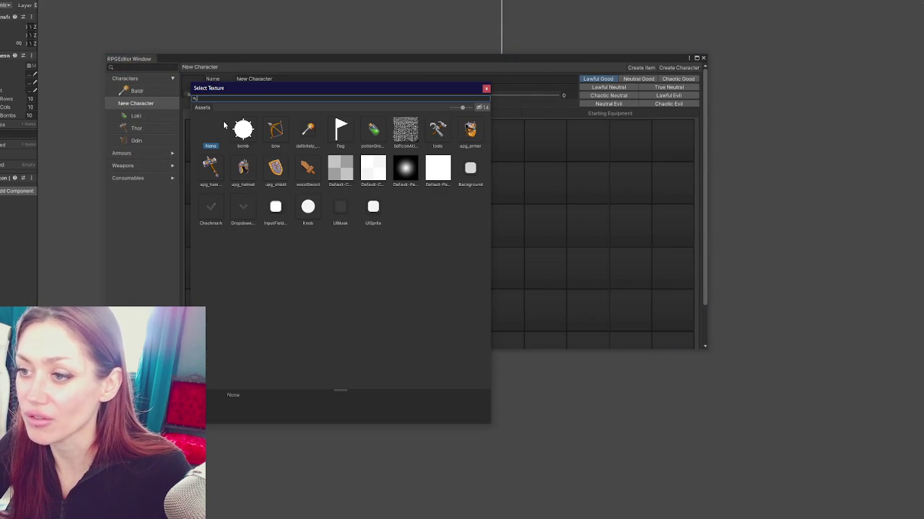
double_click(214, 167)
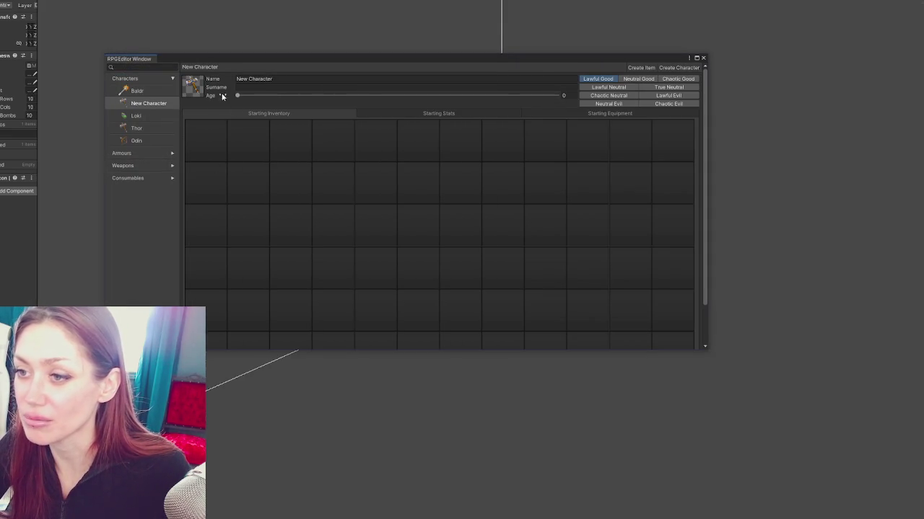
Fill the Shooting, Melee, Social, Animals, Medicine and Crafting starting stats.
left_click(397, 114)
mouse_move(469, 123)
left_mouse_down()
mouse_move(605, 132)
mouse_move(596, 148)
left_mouse_up()
left_click(591, 157)
left_click(602, 165)
Equip Mjolnir in Main Hand, Helmet on Head and Megingjord on Body.
left_click(556, 115)
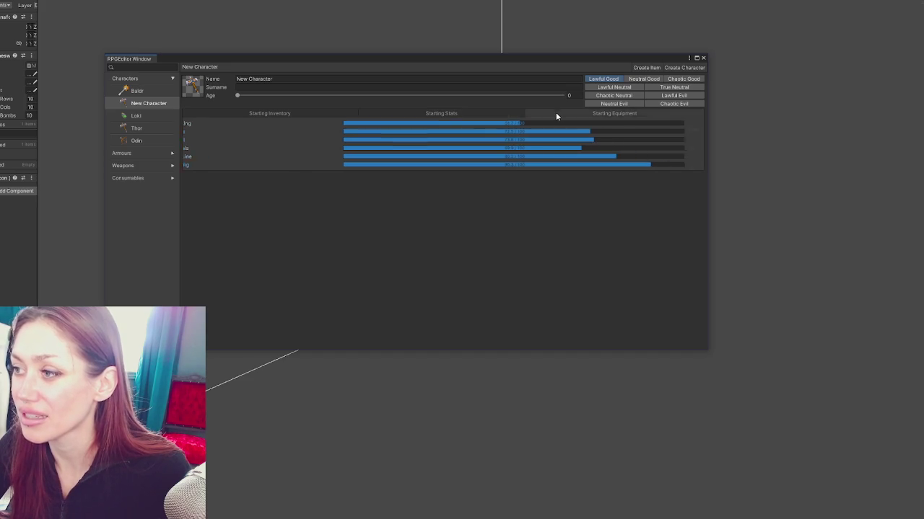
left_click(366, 135)
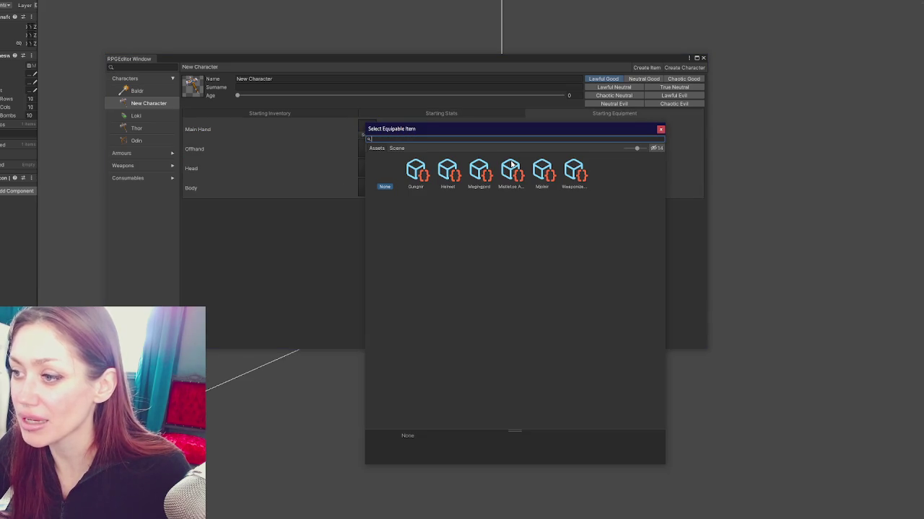
left_click(549, 174)
left_click(359, 181)
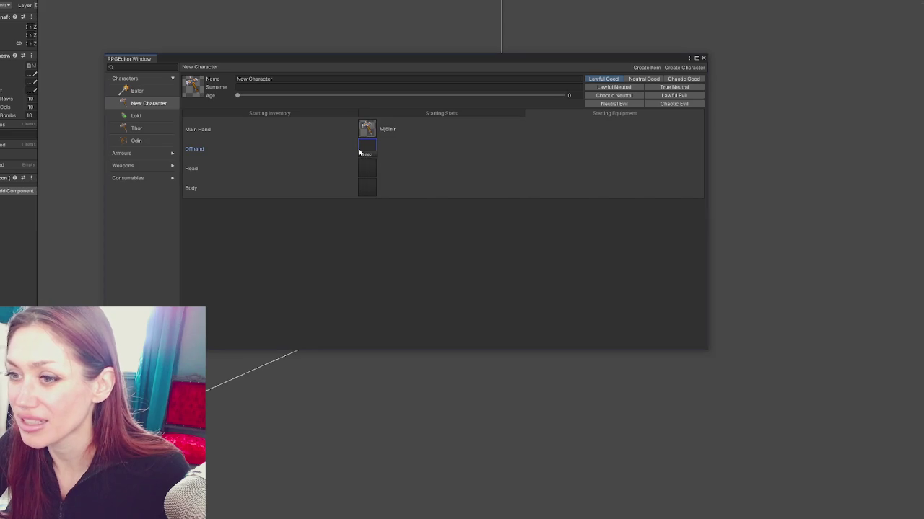
left_click(369, 173)
left_click(453, 209)
left_click(372, 201)
left_click(368, 192)
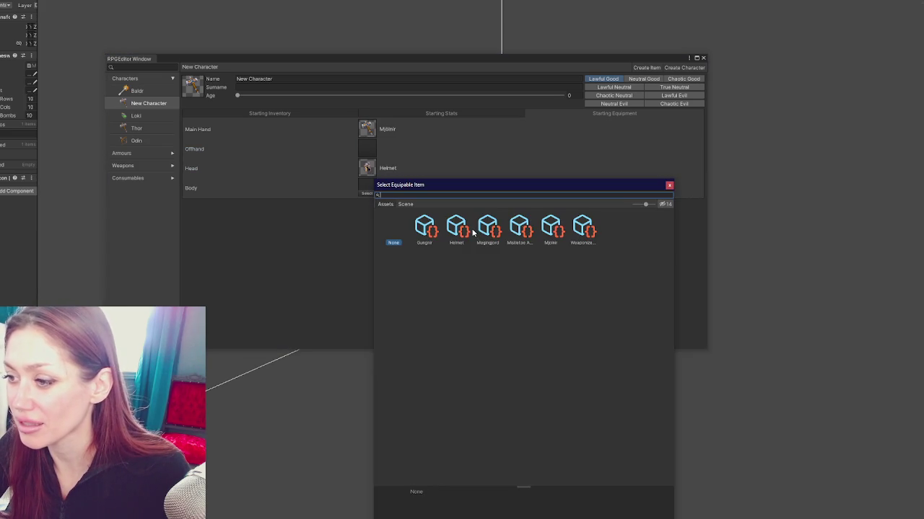
double_click(487, 226)
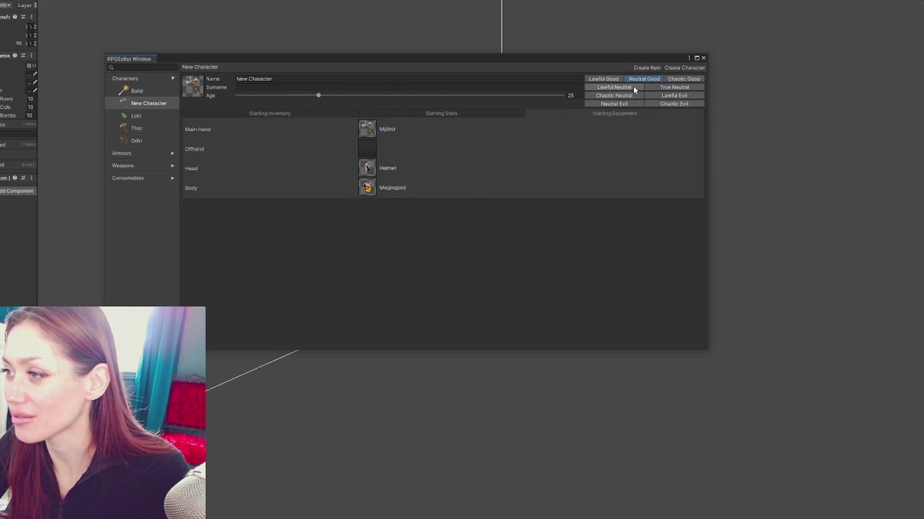
Try several alignments and settle on Neutral Good.
left_click(603, 79)
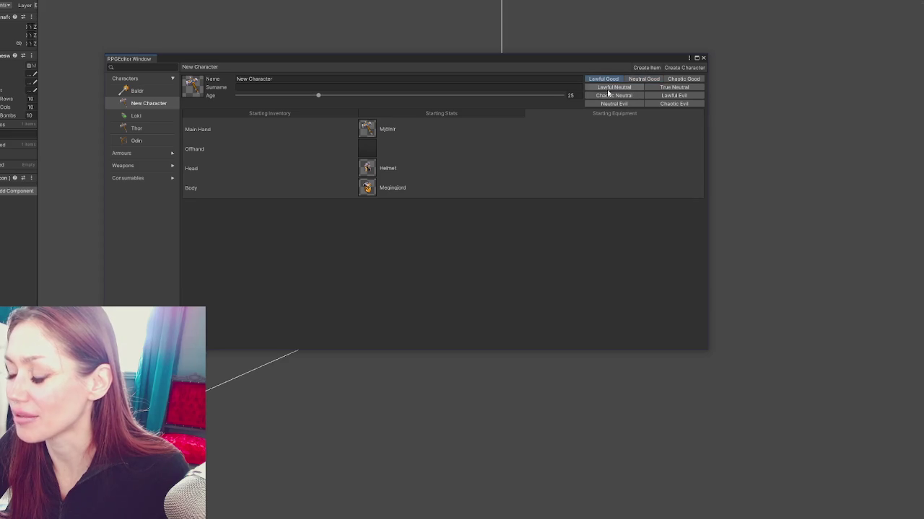
left_click(682, 79)
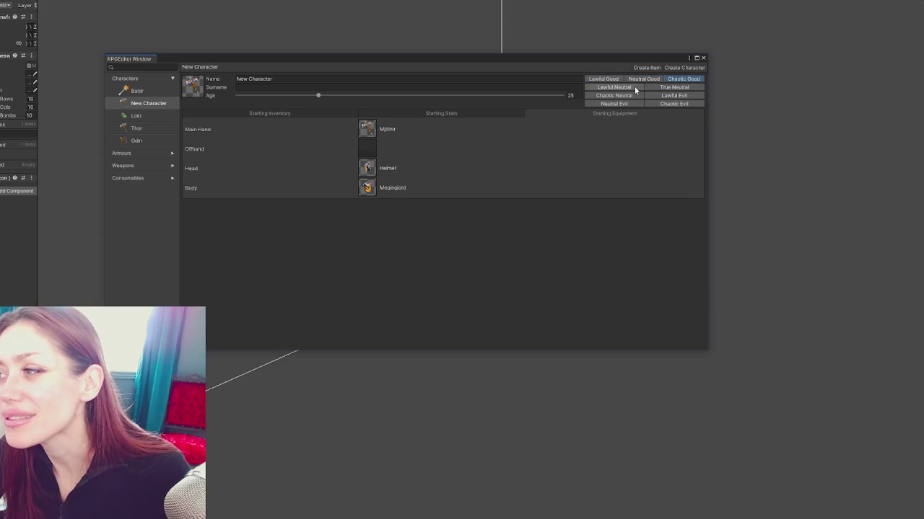
left_click(650, 79)
left_click(678, 79)
left_click(613, 95)
left_click(672, 97)
left_click(614, 89)
left_click(645, 79)
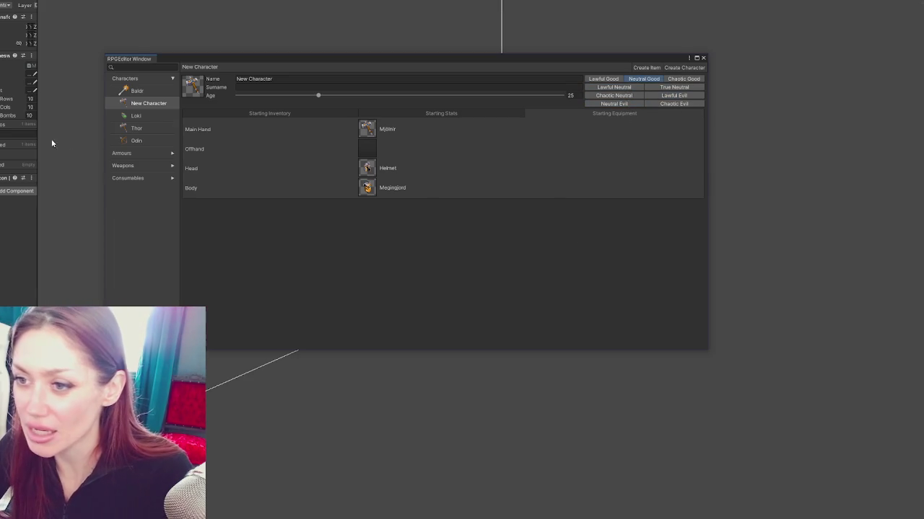
Glance over Loki, Thor and Odin, then rename the new character to 'Bacon'.
left_click(138, 117)
left_click(137, 127)
left_click(136, 141)
left_click(146, 104)
left_click(257, 78)
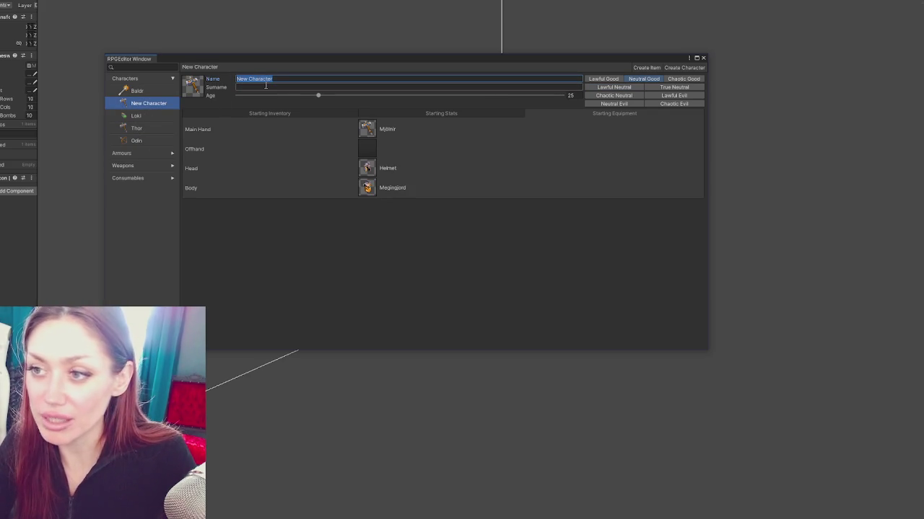
type("Bacon")
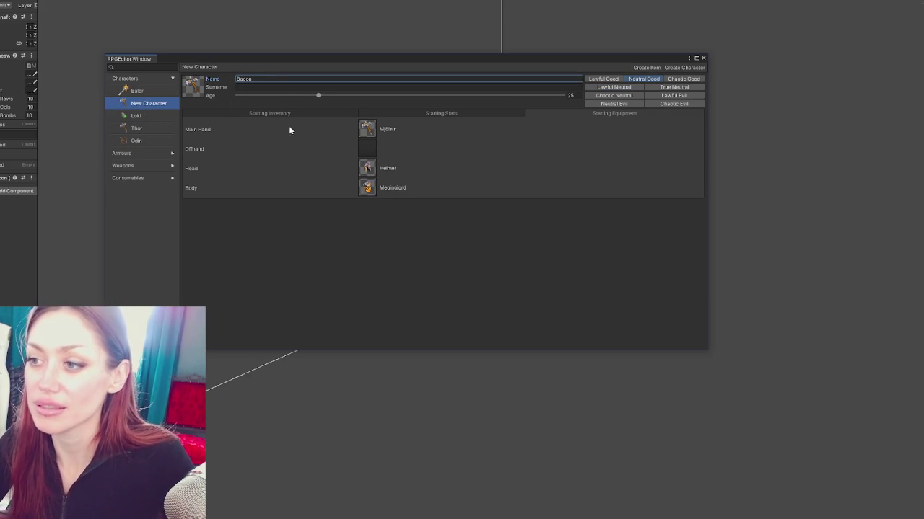
Compare Bacon with Loki and Baldr and view the all-characters stats table.
left_click(153, 116)
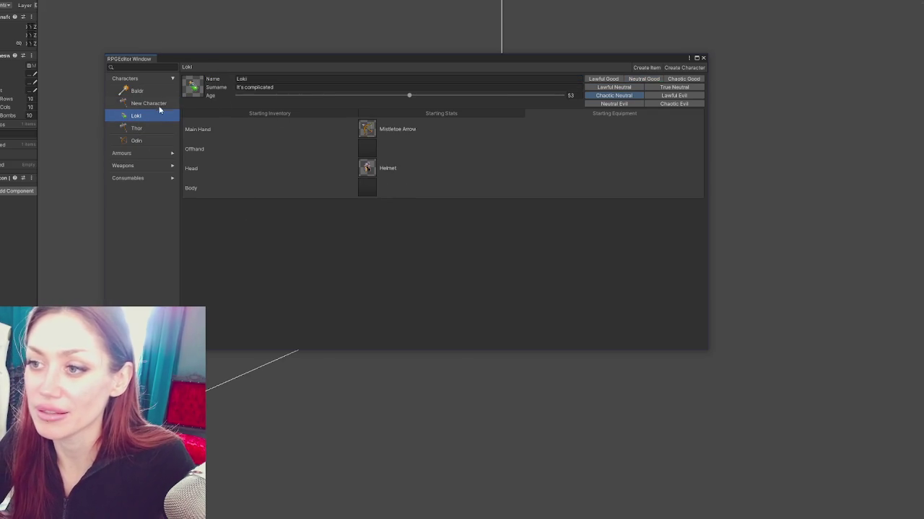
left_click(159, 106)
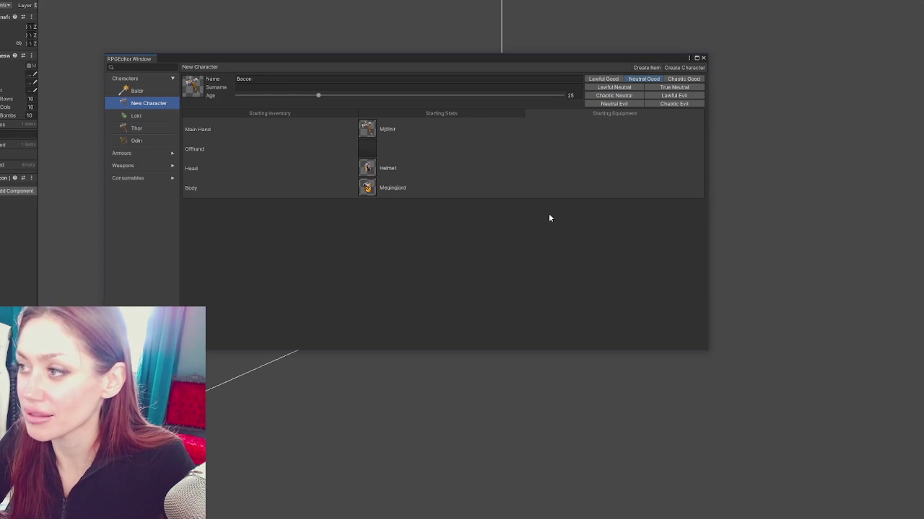
left_click(160, 95)
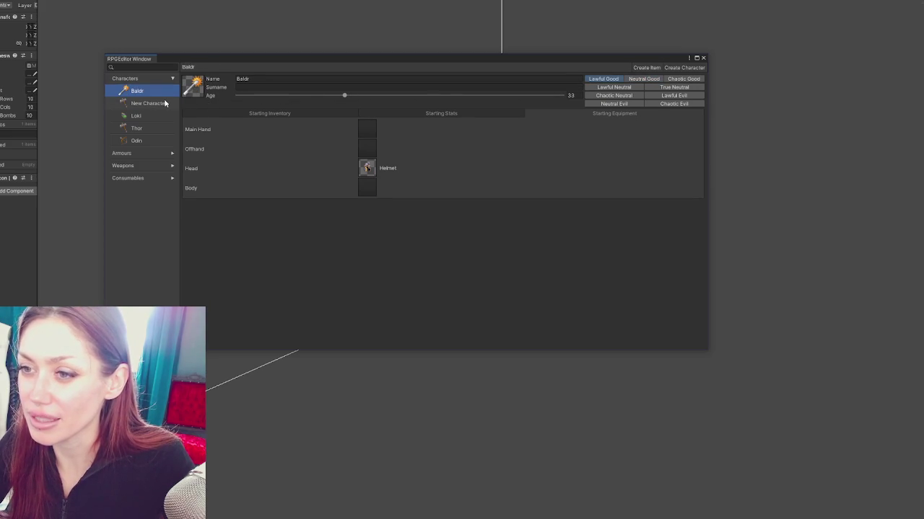
left_click(148, 78)
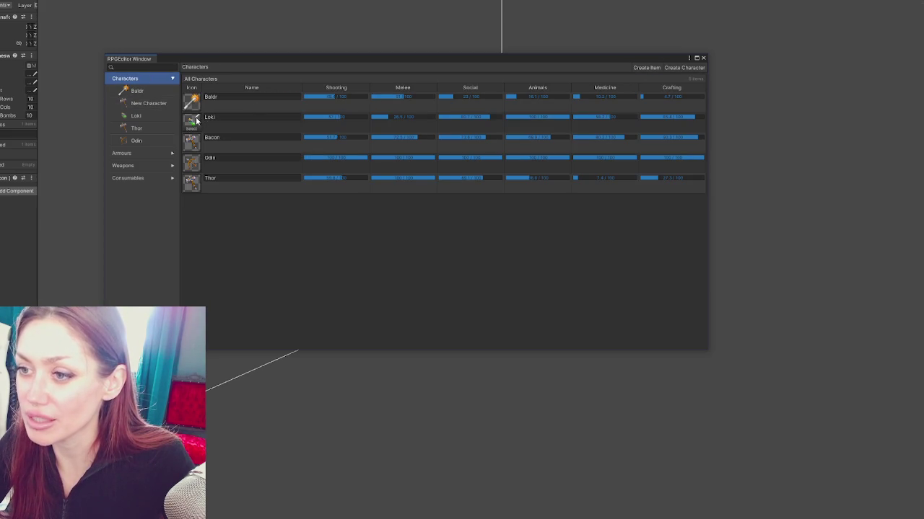
left_click(149, 105)
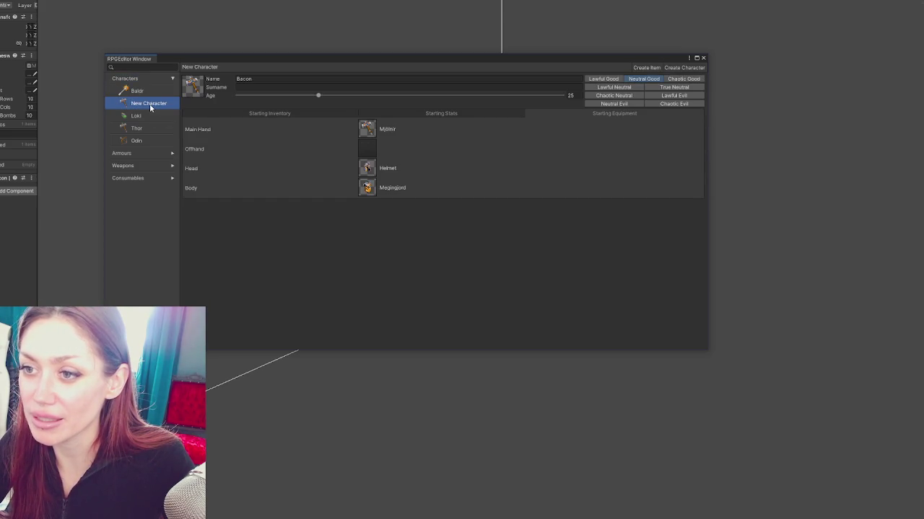
left_click(144, 79)
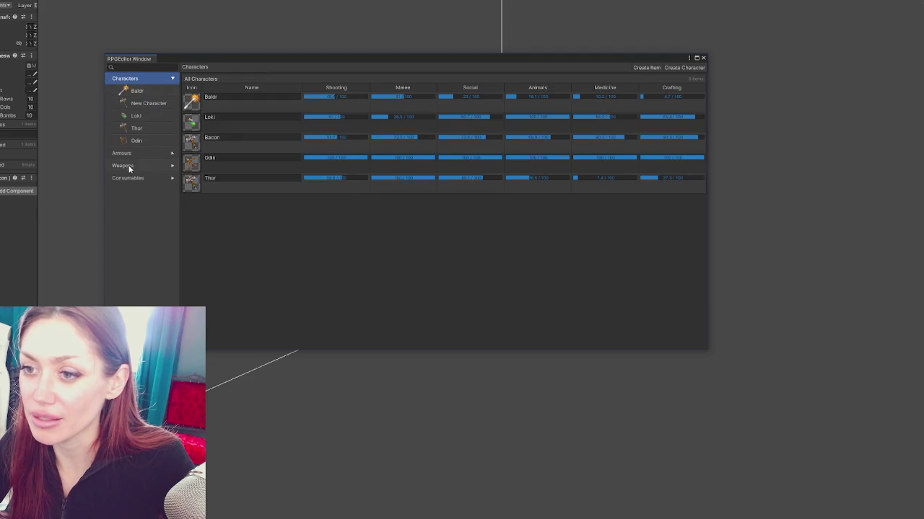
Expand the Armours list and select the Helmet.
left_click(150, 153)
left_click(172, 153)
left_click(159, 168)
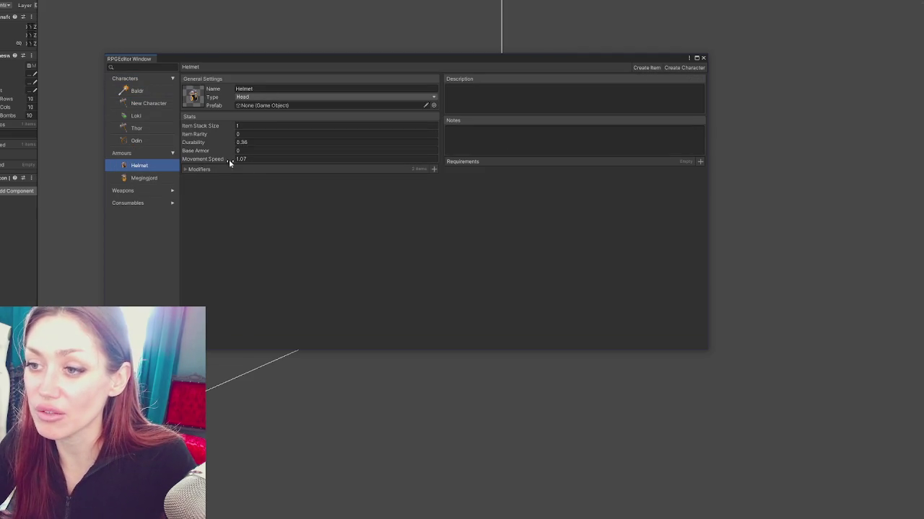
Expand the Helmet's modifiers, adjust its Medicine value and check the stat requirements list.
left_click(204, 169)
mouse_move(219, 181)
left_mouse_down()
mouse_move(342, 181)
mouse_move(295, 181)
mouse_move(335, 189)
left_mouse_up()
left_click(699, 162)
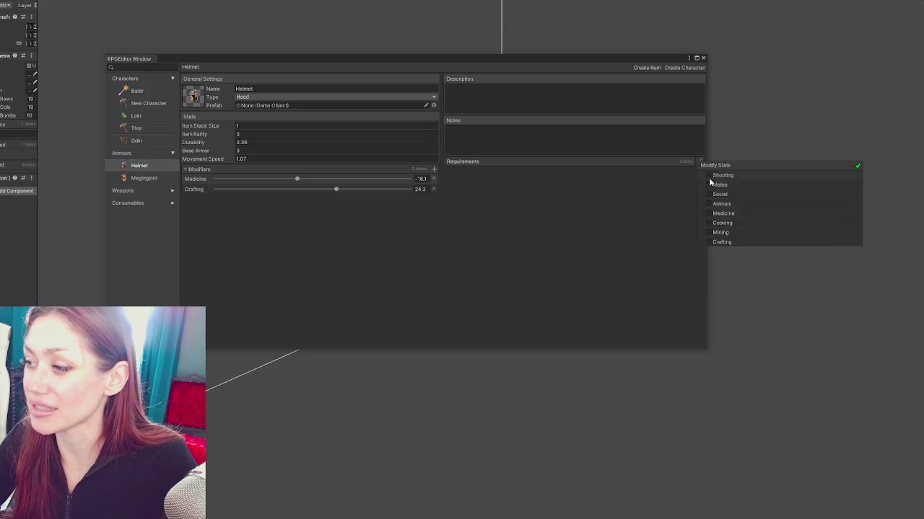
left_click(634, 220)
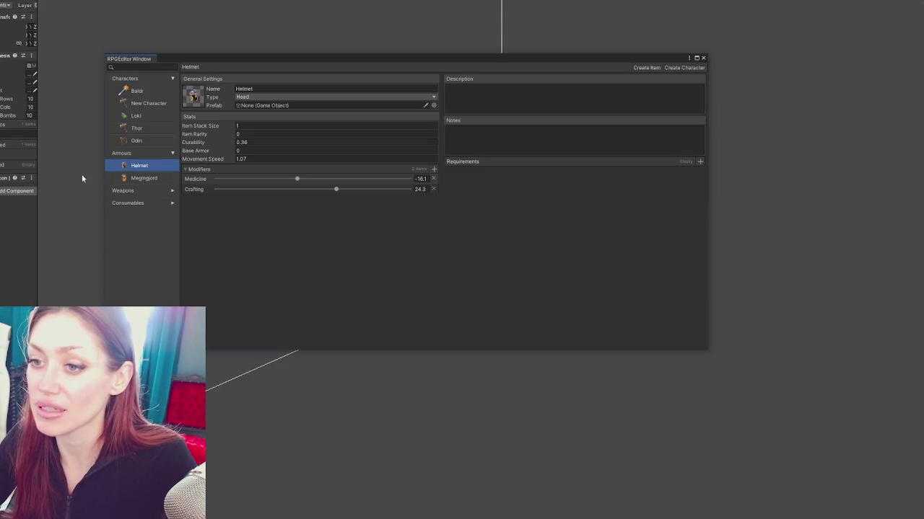
Browse Megingjord and Gungnir, then select the Mead consumable.
left_click(143, 178)
left_click(172, 190)
left_click(144, 202)
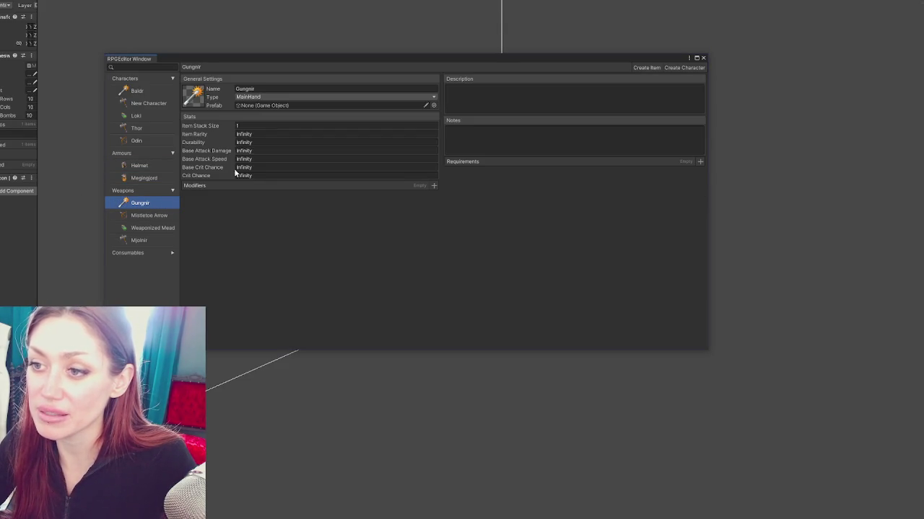
left_click(128, 252)
left_click(152, 266)
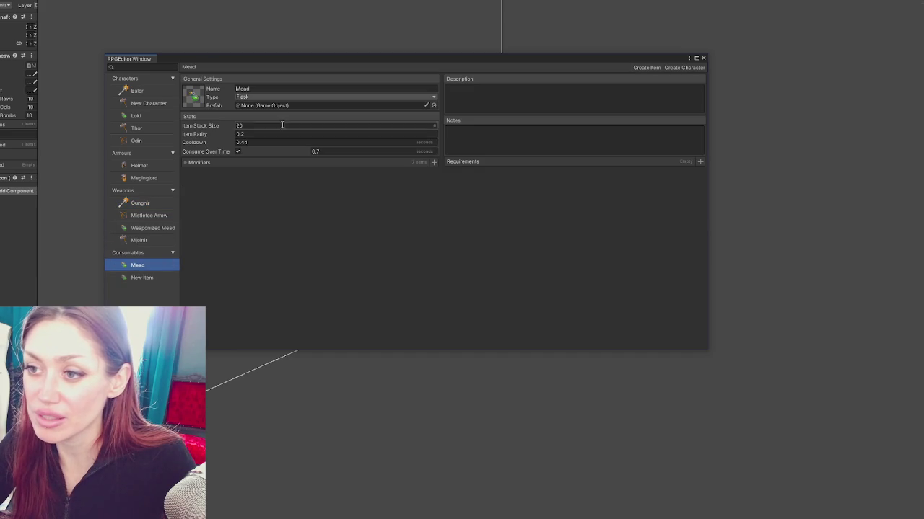
left_click(148, 278)
left_click(145, 266)
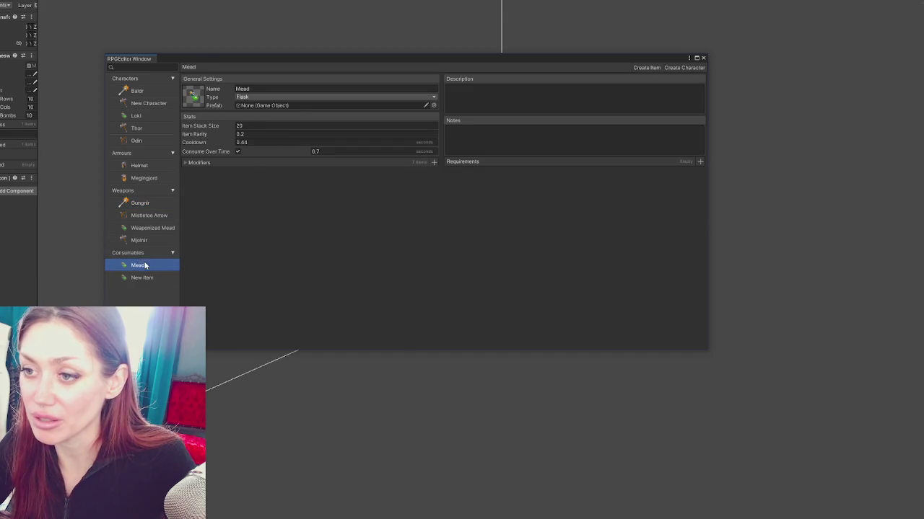
Set Mead's modifiers to Social -40.6, Medicine 4.1 and Cooking 21.7.
left_click(201, 162)
left_click(273, 171)
left_click(316, 182)
left_click(333, 224)
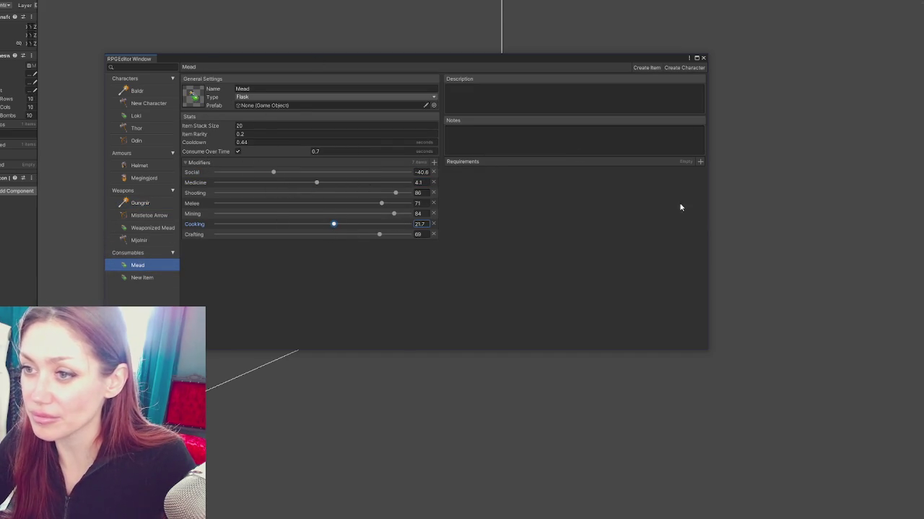
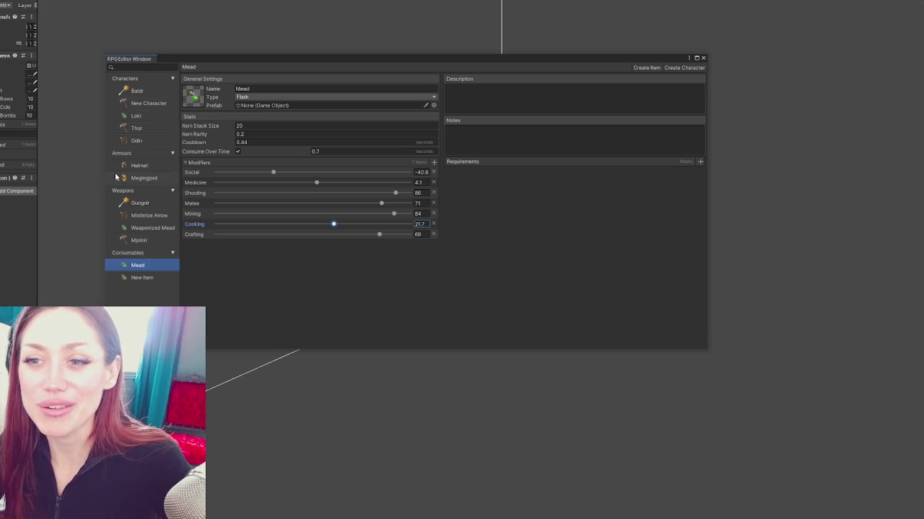
Widen the Inspector panel and close the RPG Editor window.
left_click_drag(38, 215, 124, 215)
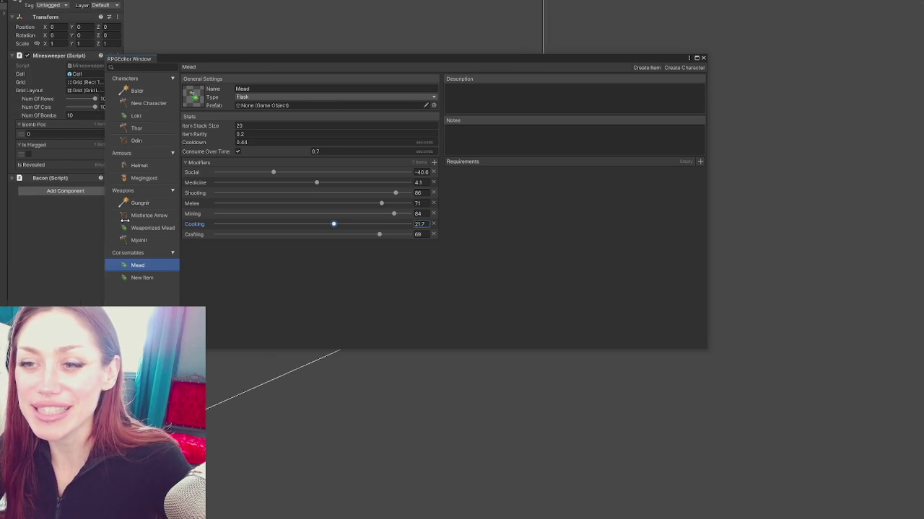
left_click(703, 57)
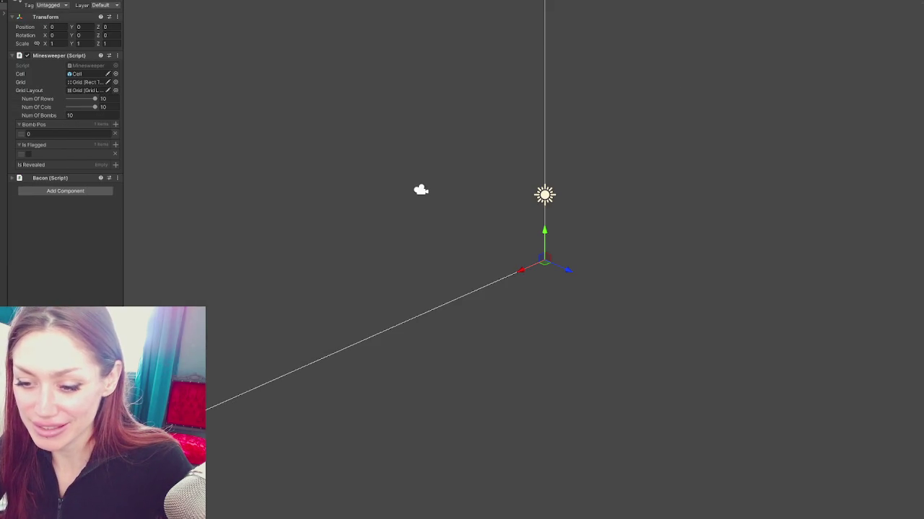
Review the Directional Light and Main Camera settings, then switch to the Bacon.cs code.
left_click(539, 194)
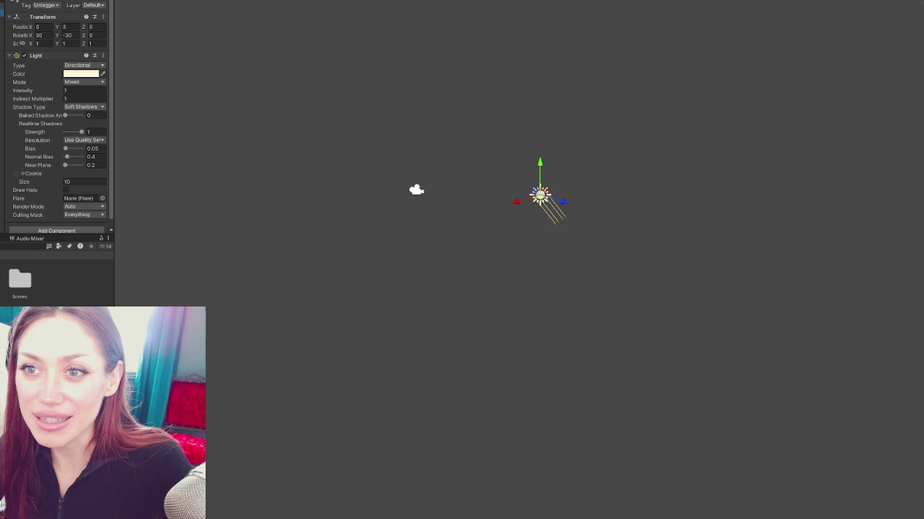
left_click_drag(114, 114, 202, 114)
left_click(21, 5)
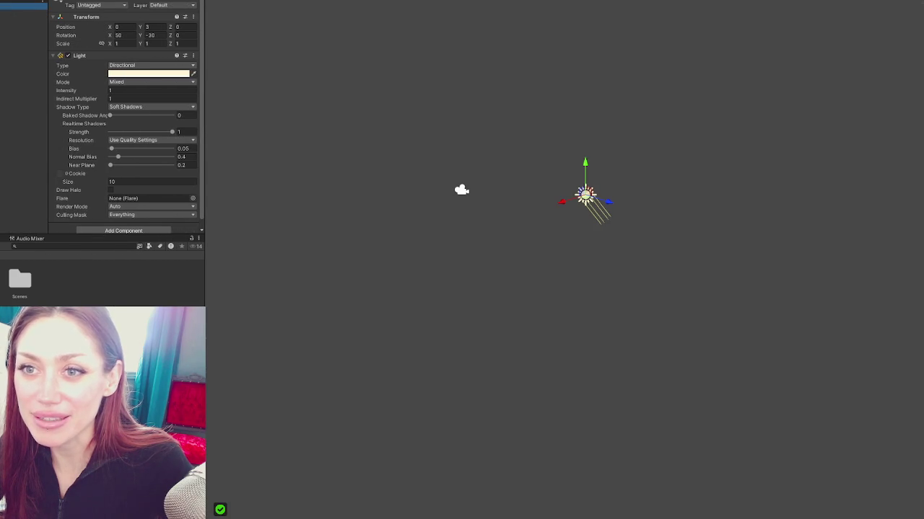
scroll(110, 218, "down", 2)
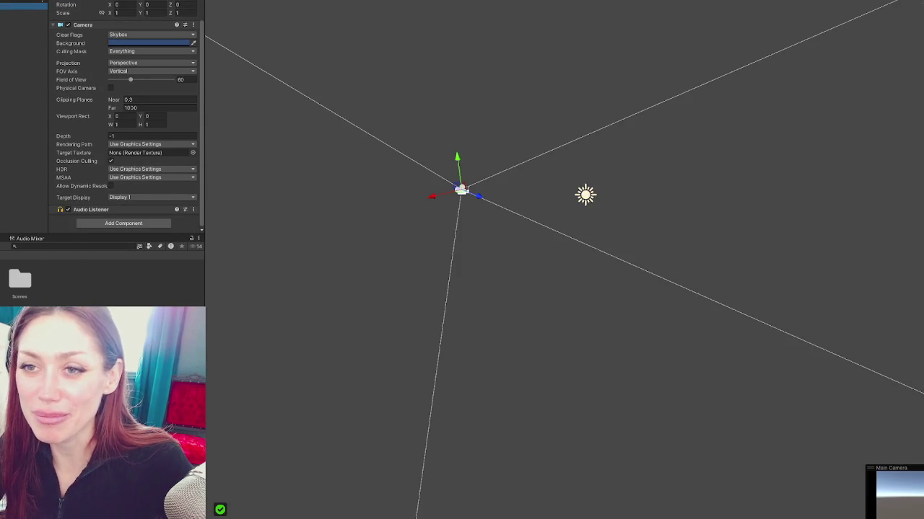
scroll(76, 138, "down", 2)
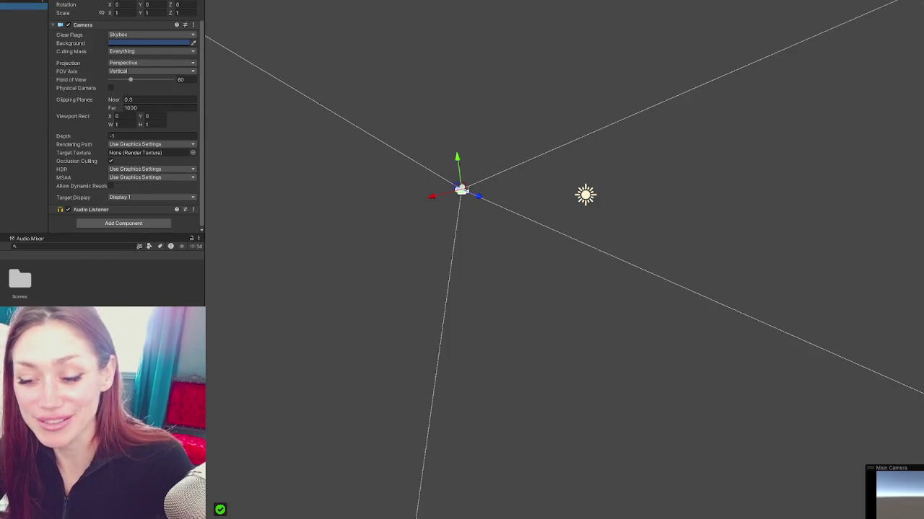
key("alt+Tab")
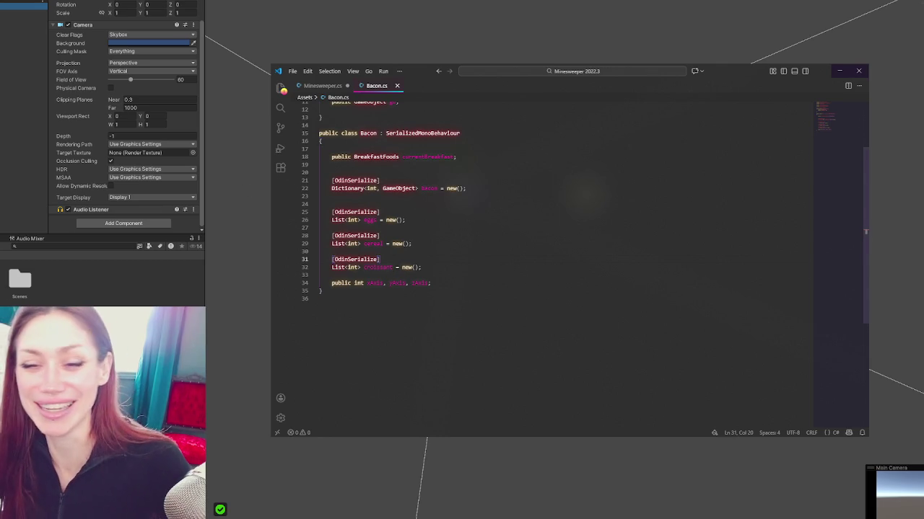
Return from Bacon.cs to the Unity scene showing the Minesweeper object.
left_click(235, 97)
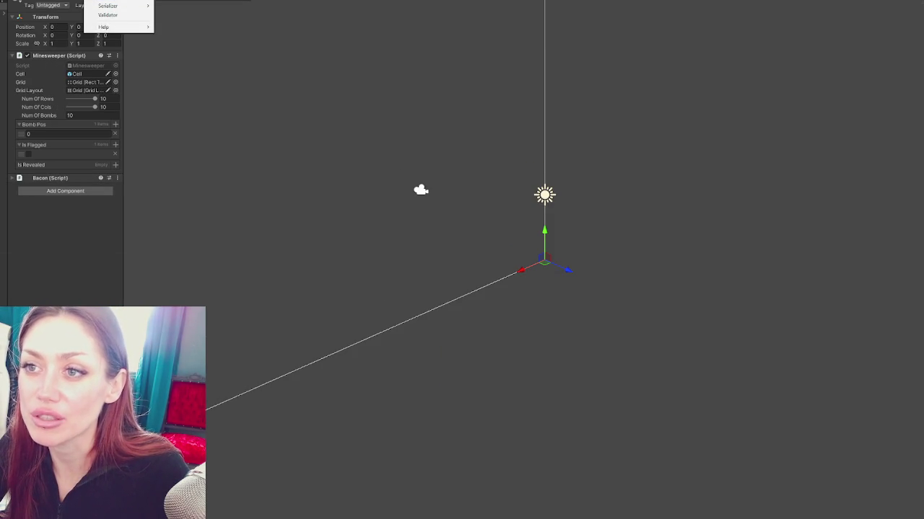
Reopen the RPG Editor window and position it near the top left.
left_click(184, 7)
mouse_move(459, 154)
left_mouse_down()
mouse_move(391, 88)
mouse_move(380, 47)
left_mouse_up()
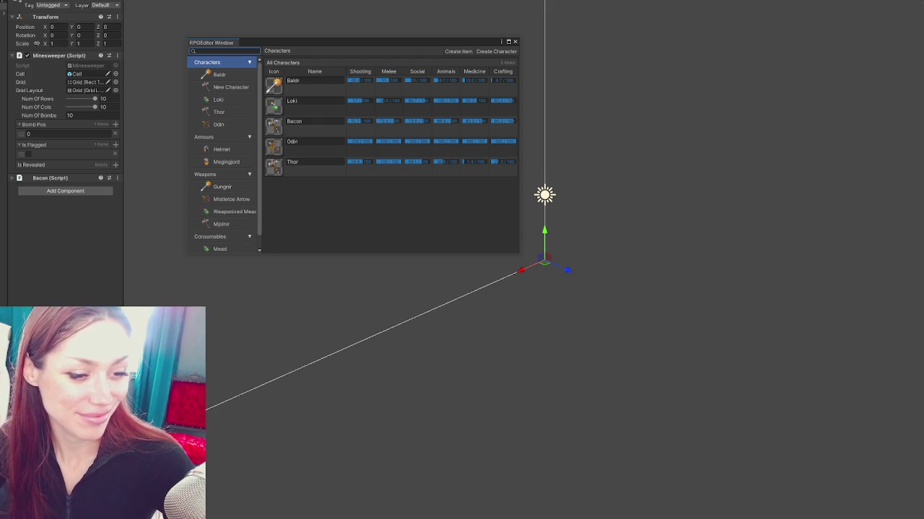
mouse_move(389, 42)
left_mouse_down()
mouse_move(406, 42)
mouse_move(386, 29)
mouse_move(401, 29)
left_mouse_up()
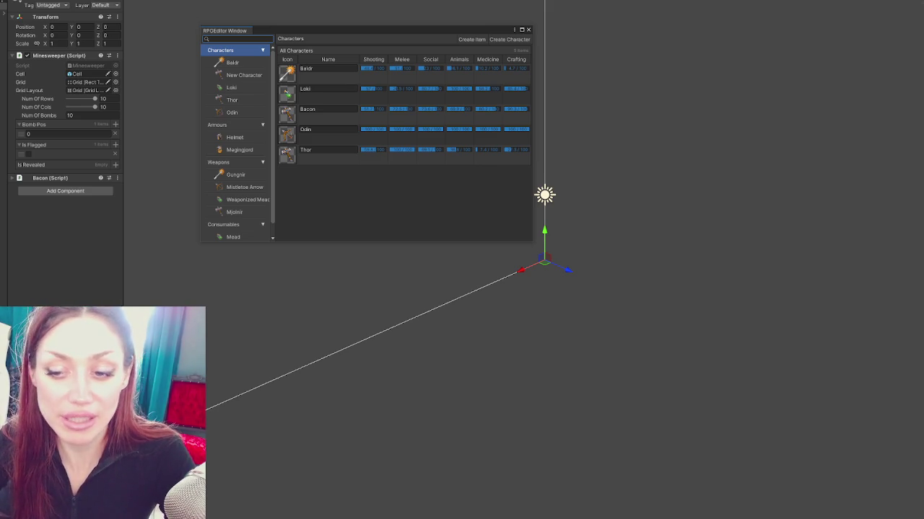
Enlarge the bottom panel below the Inspector and show the Project assets in it.
left_click_drag(84, 306, 85, 236)
key("ctrl+5")
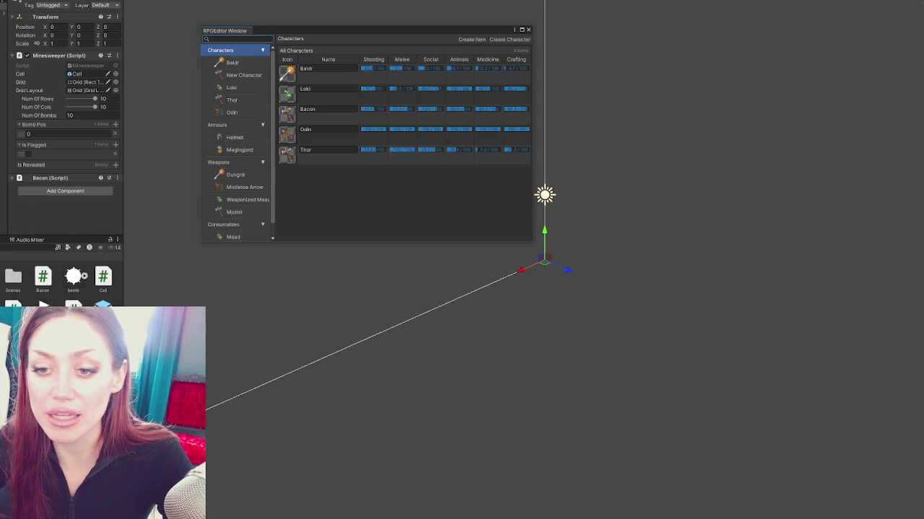
key("alt+w")
key("Left")
key("Left")
key("Left")
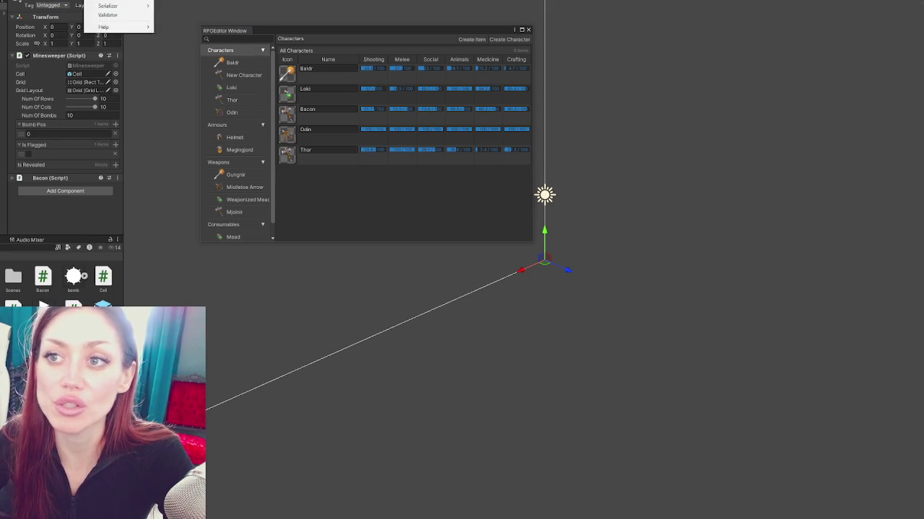
Open and close Odin's Getting Started window, then open the Override Get Targets example.
key("Return")
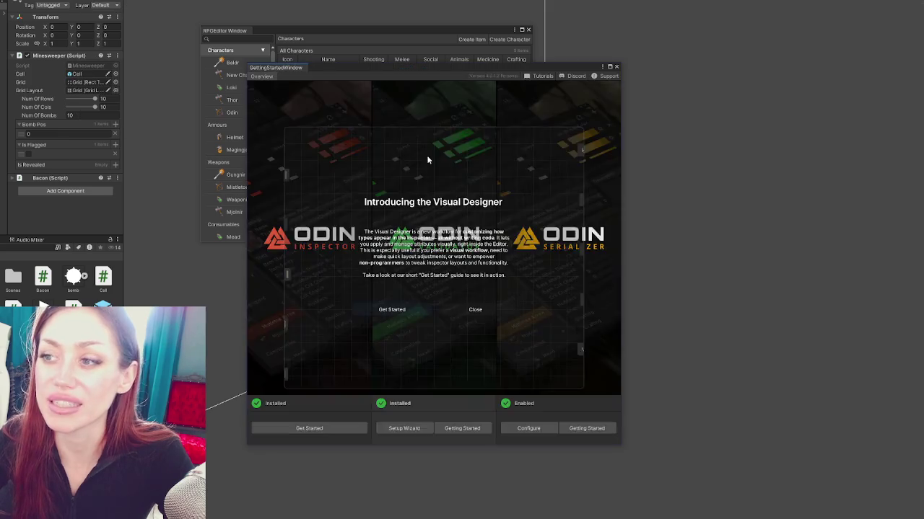
left_click(616, 66)
left_click(108, 1)
mouse_move(105, 27)
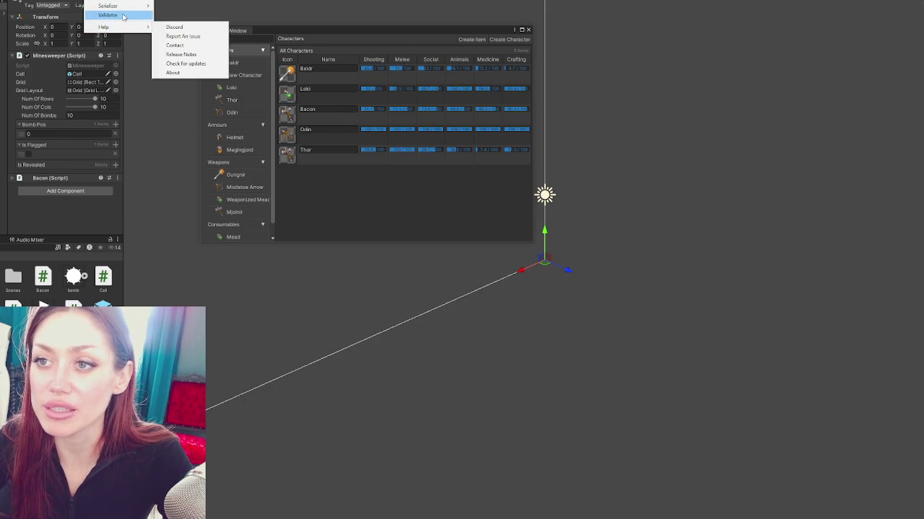
mouse_move(115, 0)
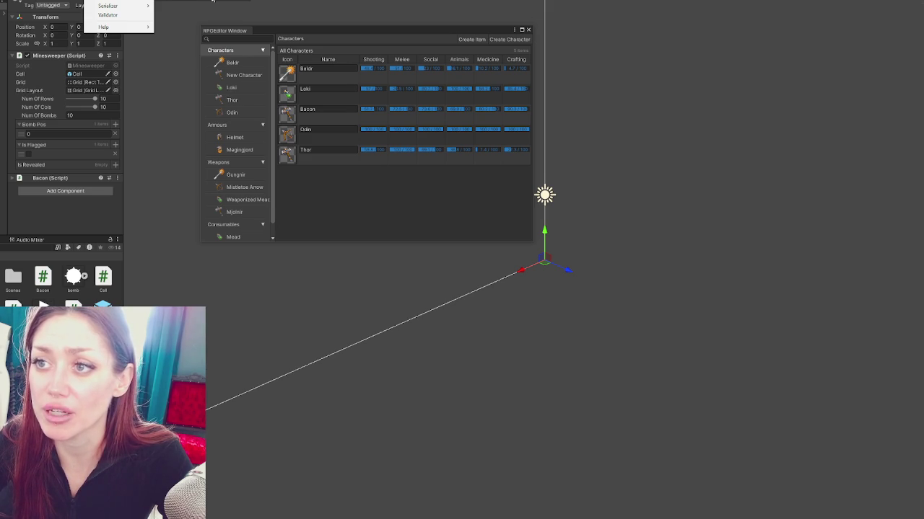
mouse_move(238, 1)
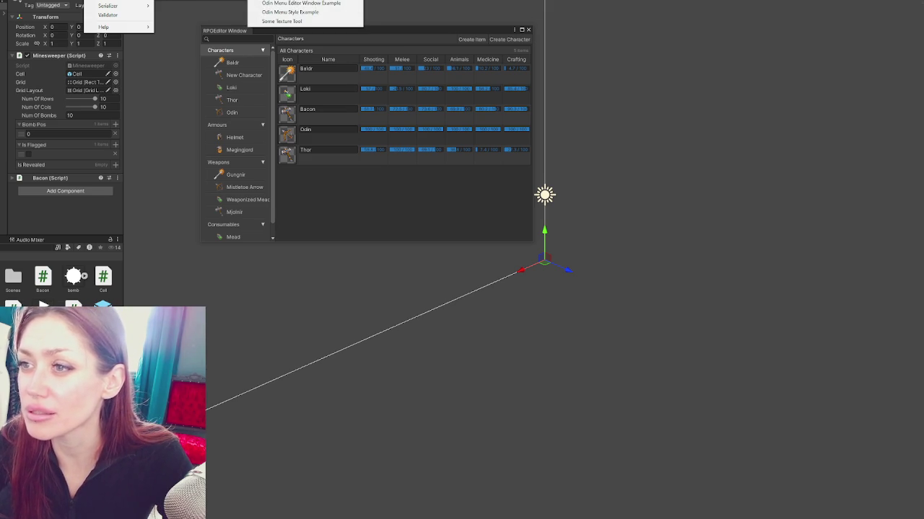
left_click(333, 1)
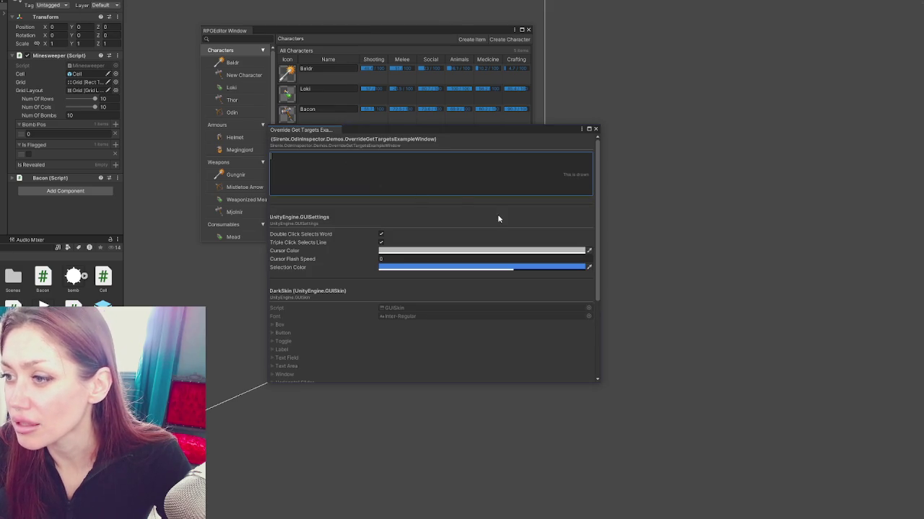
Close the Override Get Targets example and open the Odin Menu Style Example window.
scroll(497, 225, "down", 5)
scroll(498, 228, "up", 5)
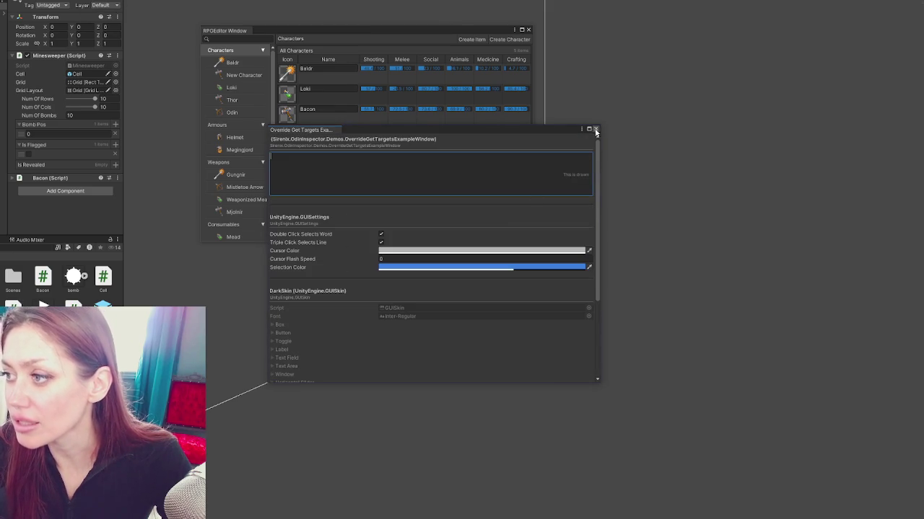
left_click(595, 128)
left_click(61, 0)
left_click(90, 0)
mouse_move(202, 1)
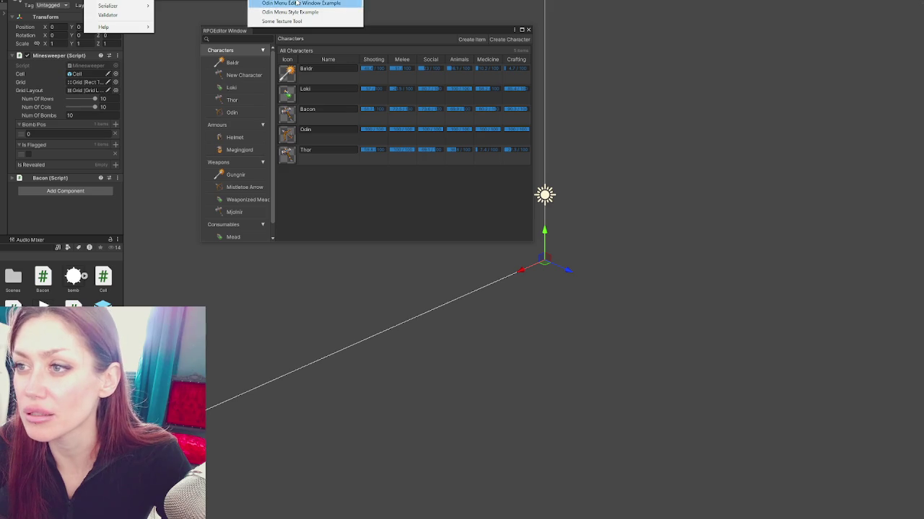
left_click(342, 13)
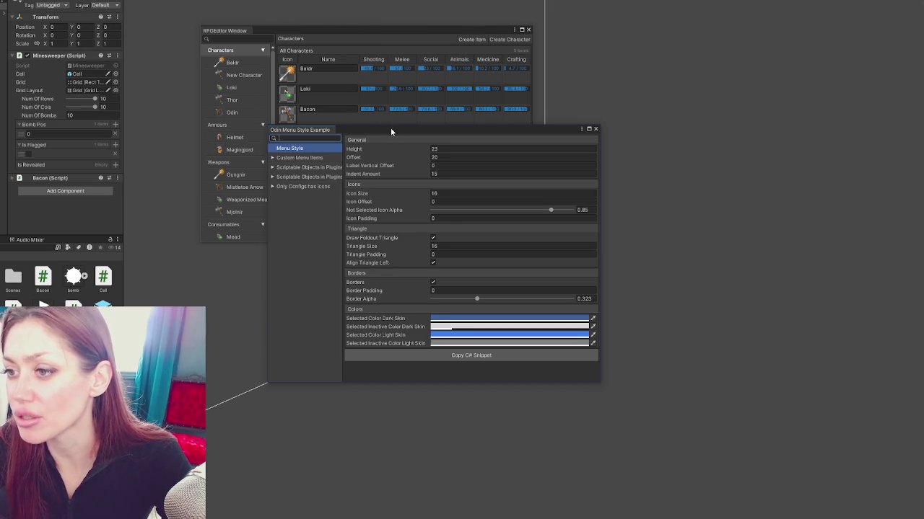
left_click_drag(391, 127, 253, 97)
Expand the menu tree down to Sample - RPG Editor, close the window, then show the Odin Inspector folder.
left_click(150, 128)
left_click(143, 185)
left_click(145, 202)
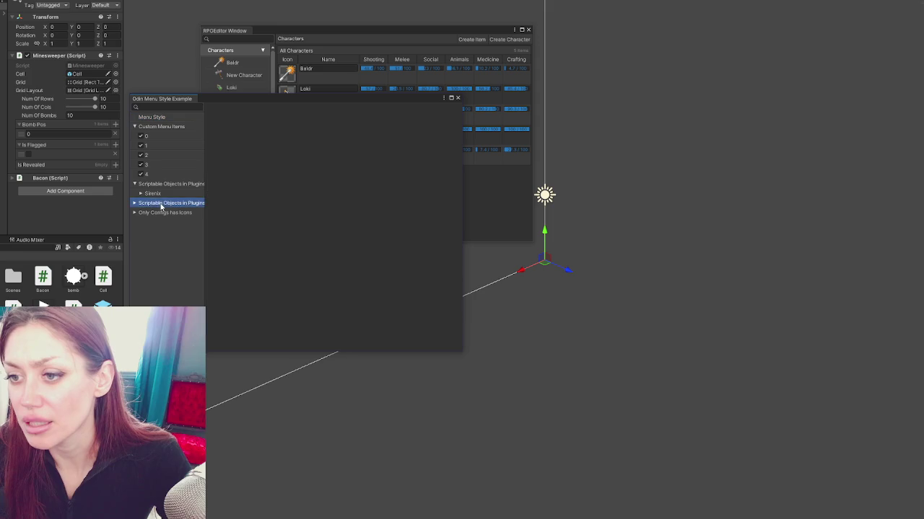
left_click(141, 194)
left_click(148, 203)
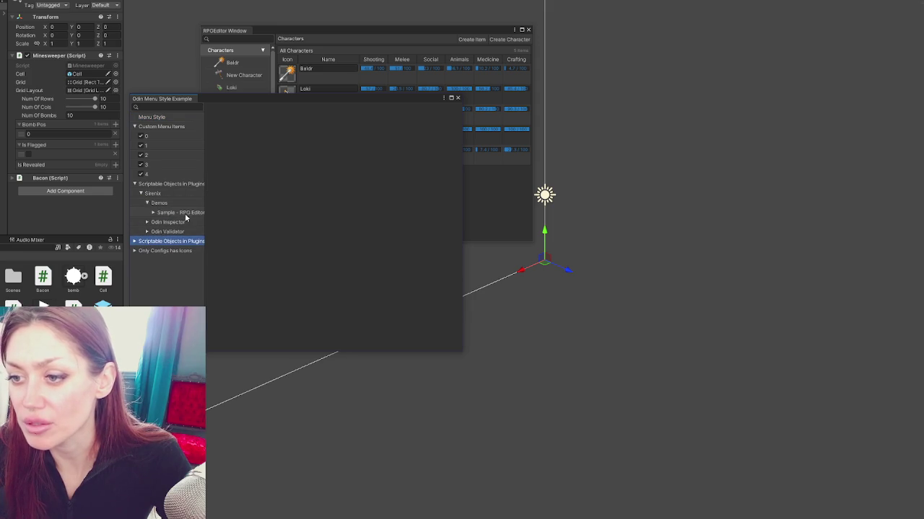
left_click(176, 213)
left_click(457, 97)
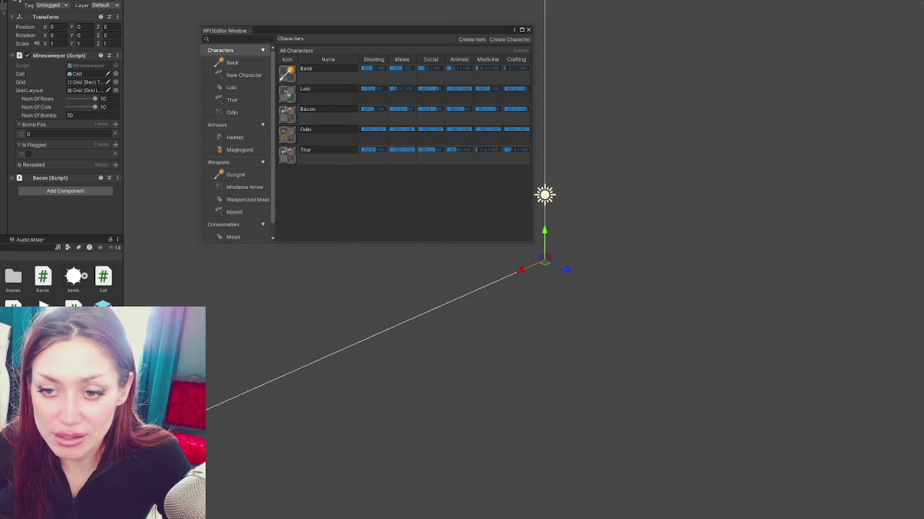
left_click(58, 256)
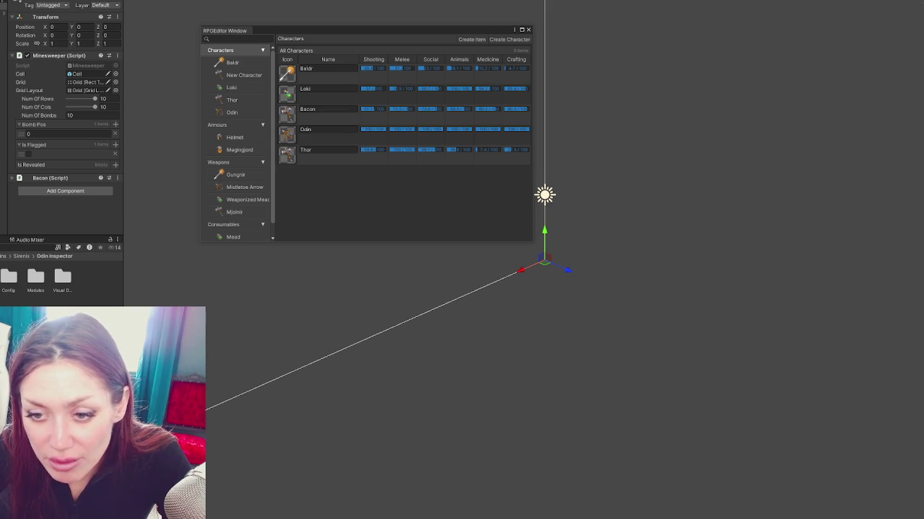
Browse the Sample - RPG Editor folders and open Character.cs in VS Code.
left_click(61, 262)
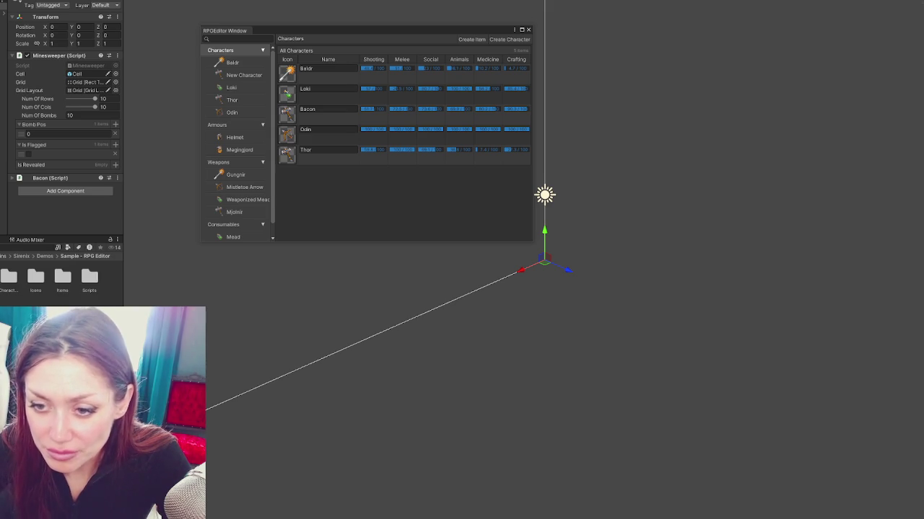
double_click(9, 276)
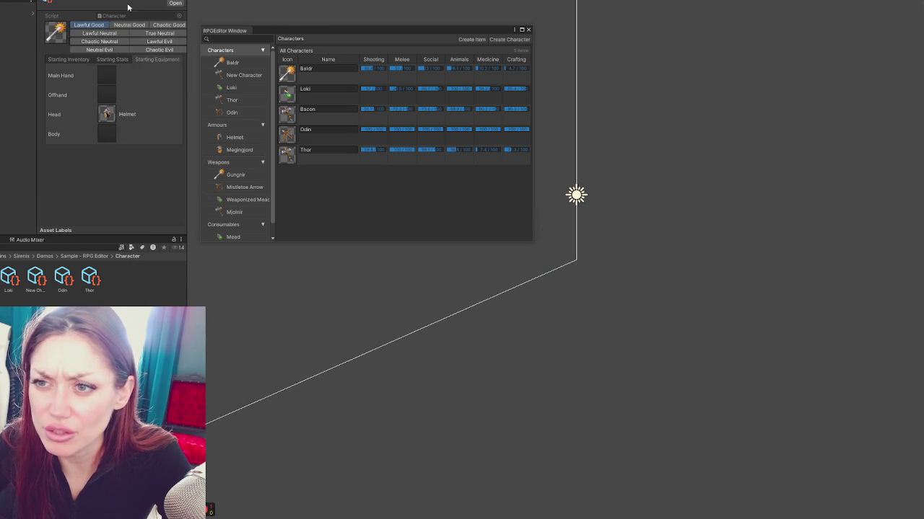
key("Down")
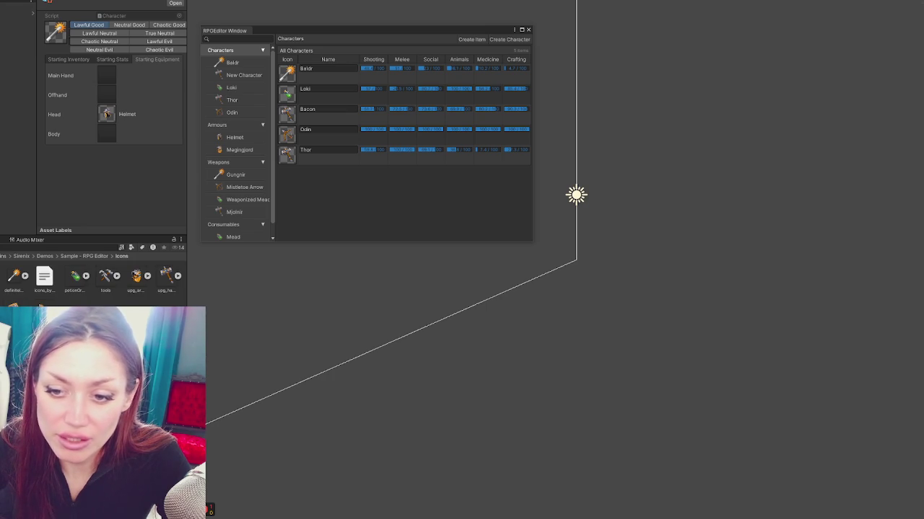
key("Down")
key("Down")
key("Down")
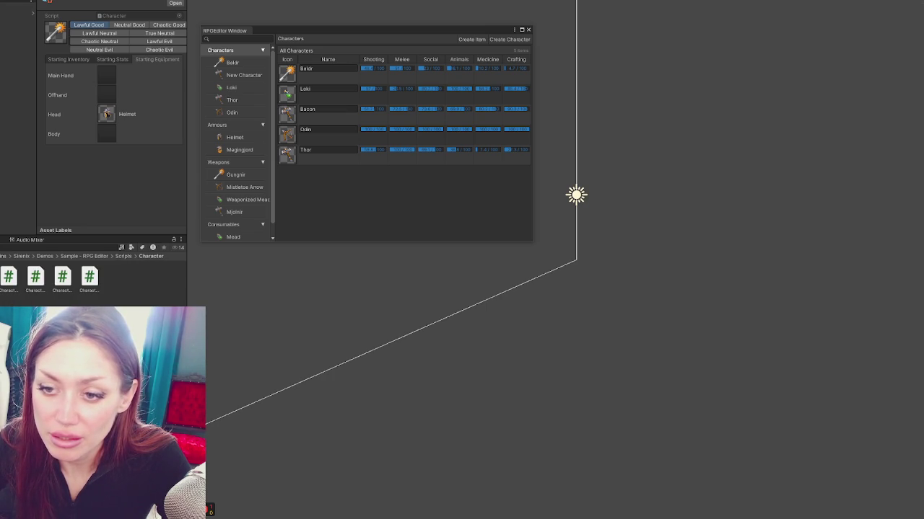
key("Down")
key("Return")
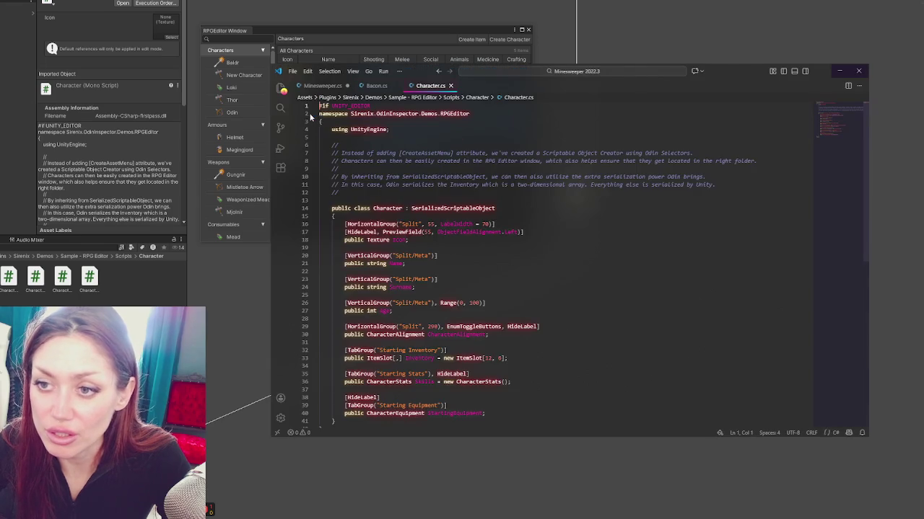
Open the CharacterAlignment and CharacterEquipment scripts in VS Code.
scroll(594, 207, "down", 5)
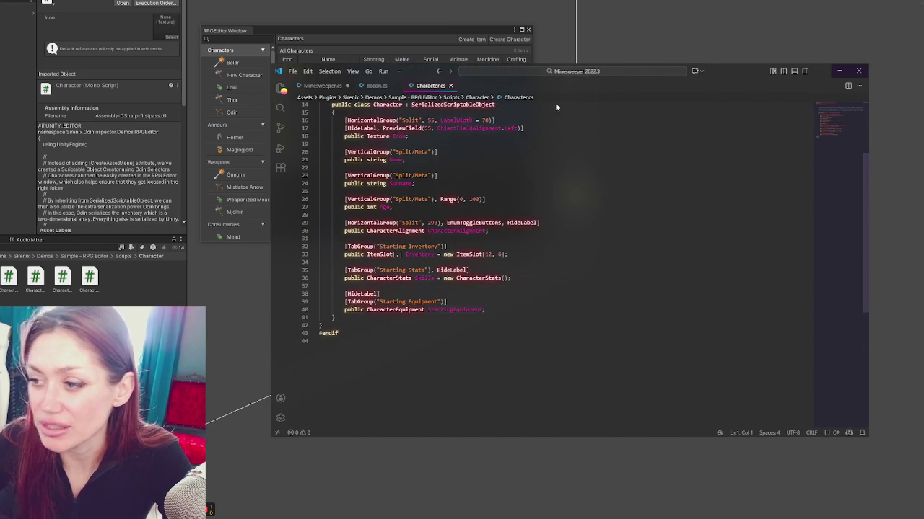
key("alt+Tab")
key("Left")
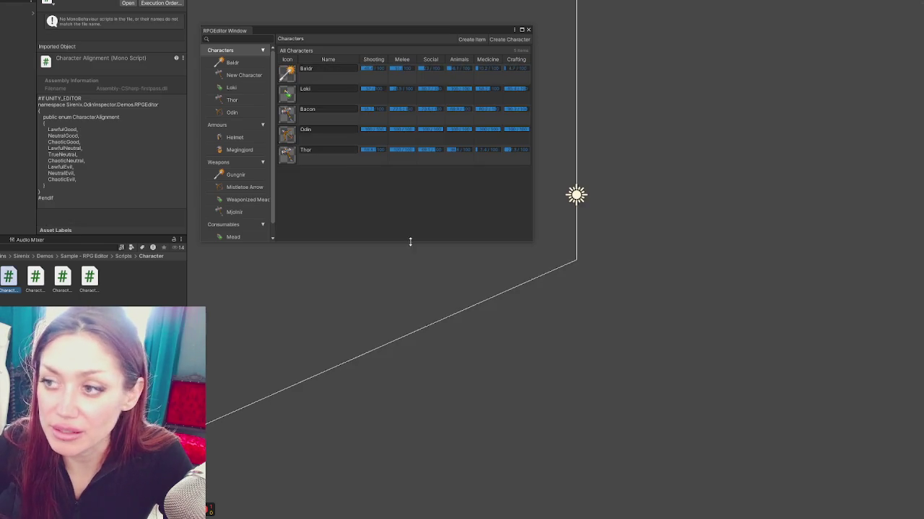
key("Return")
double_click(35, 276)
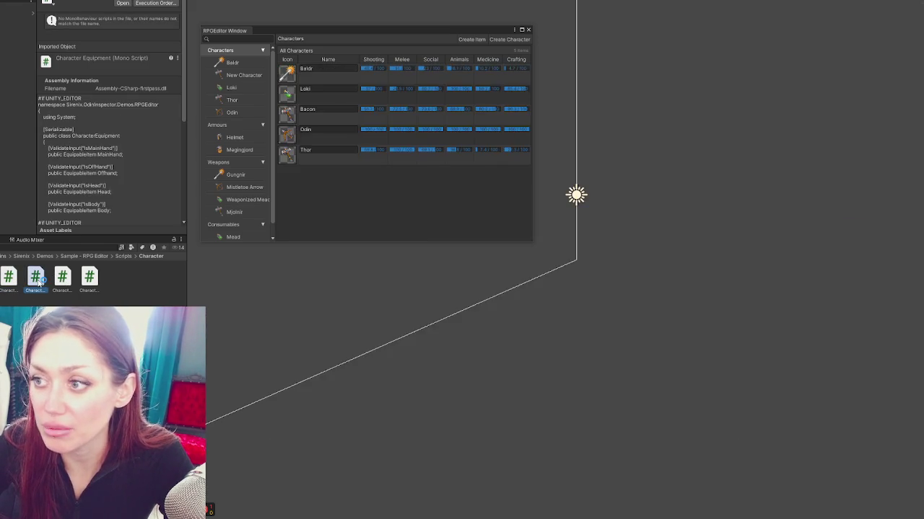
scroll(474, 238, "down", 4)
scroll(614, 236, "up", 4)
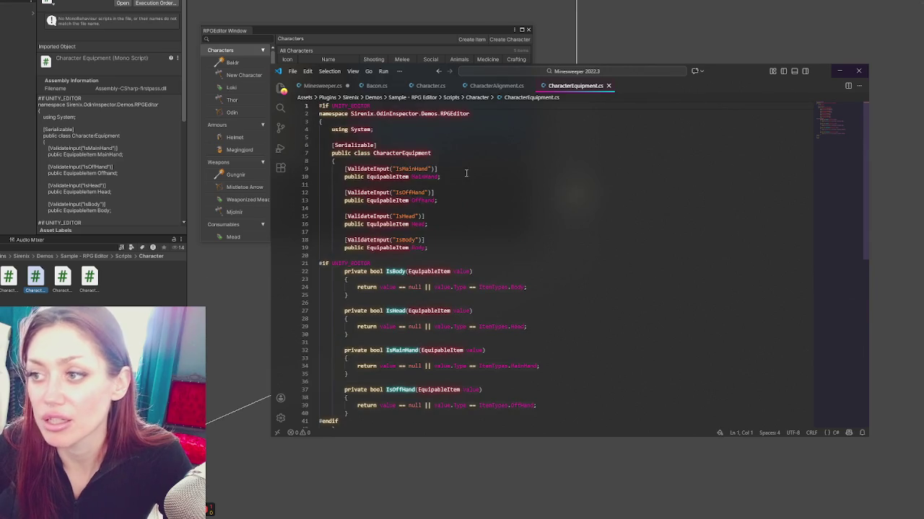
Open CharacterOverview and CharacterStats, then bring up Odin's Getting Started window.
key("alt+Tab")
key("Right")
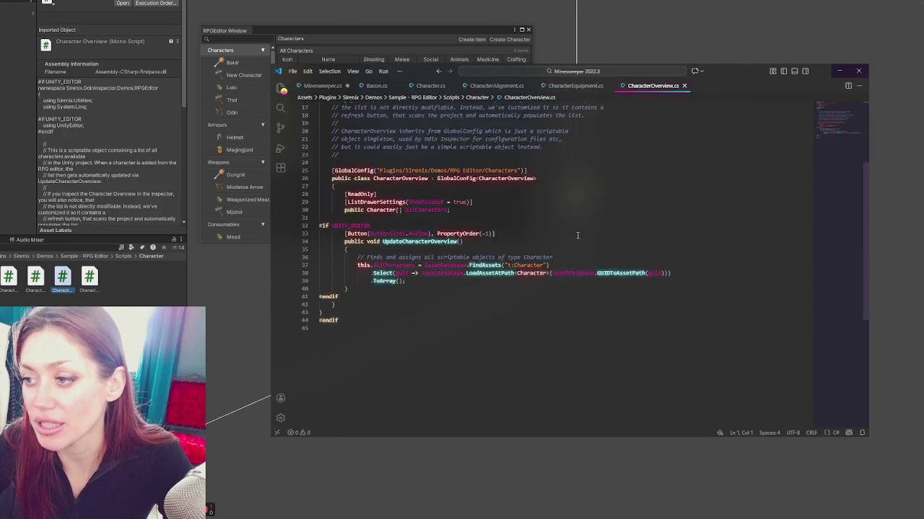
double_click(92, 278)
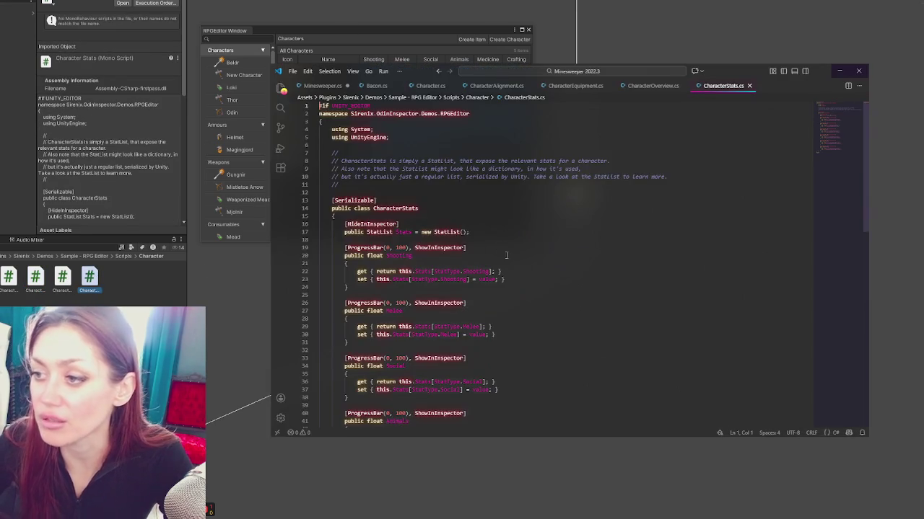
scroll(515, 250, "down", 7)
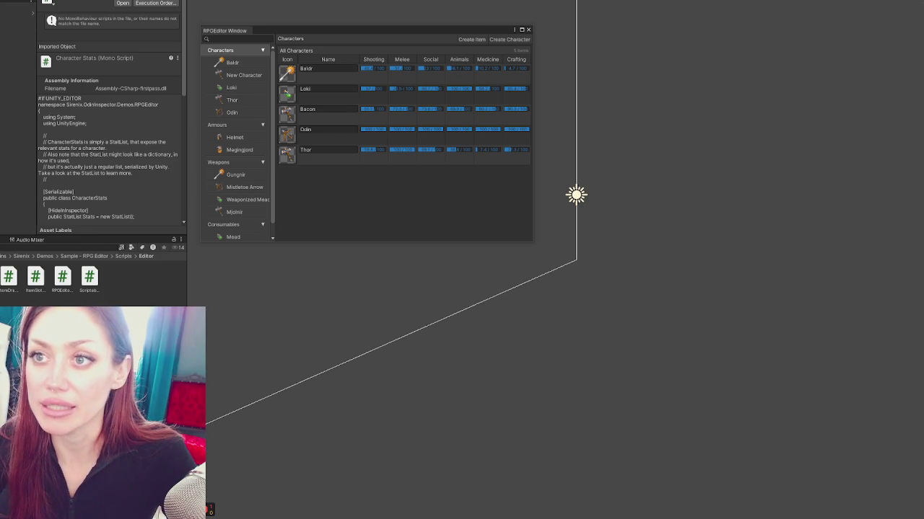
left_click(144, 43)
left_click(119, 14)
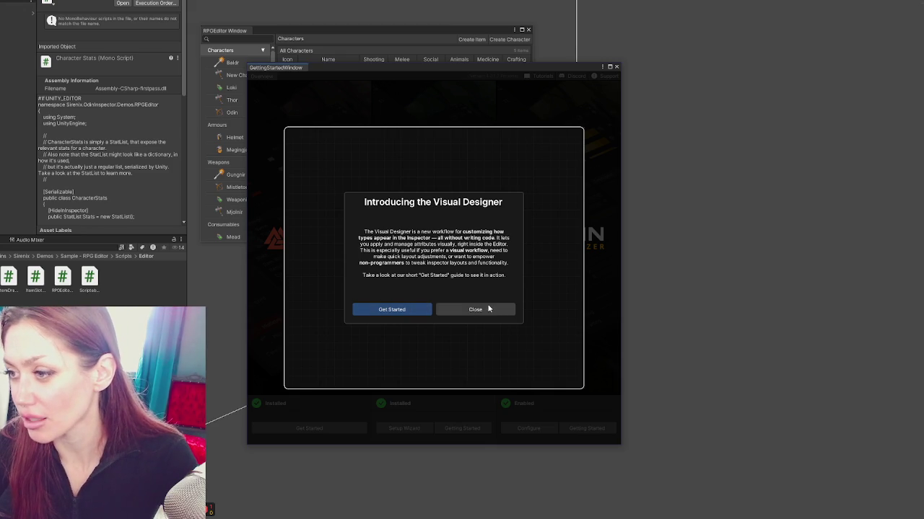
Dismiss the Visual Designer prompt and start the Odin Inspector getting-started guide.
left_click(489, 308)
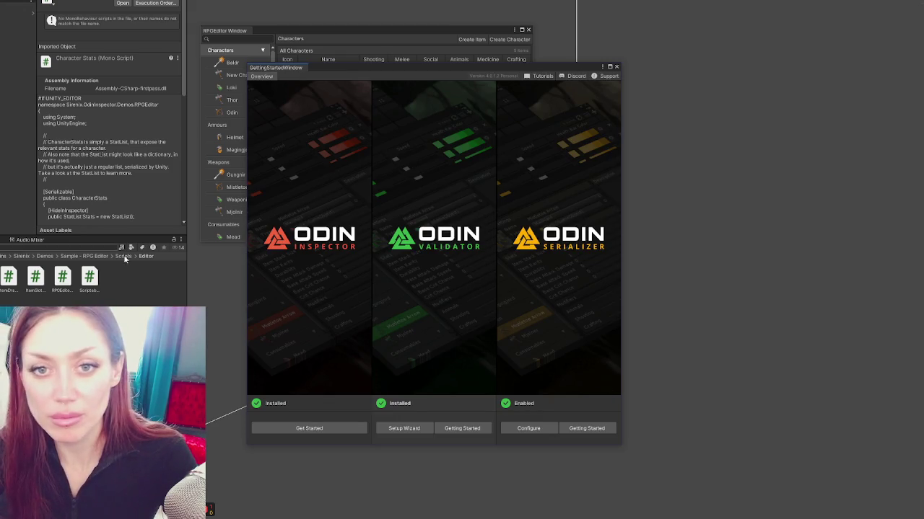
left_click(343, 429)
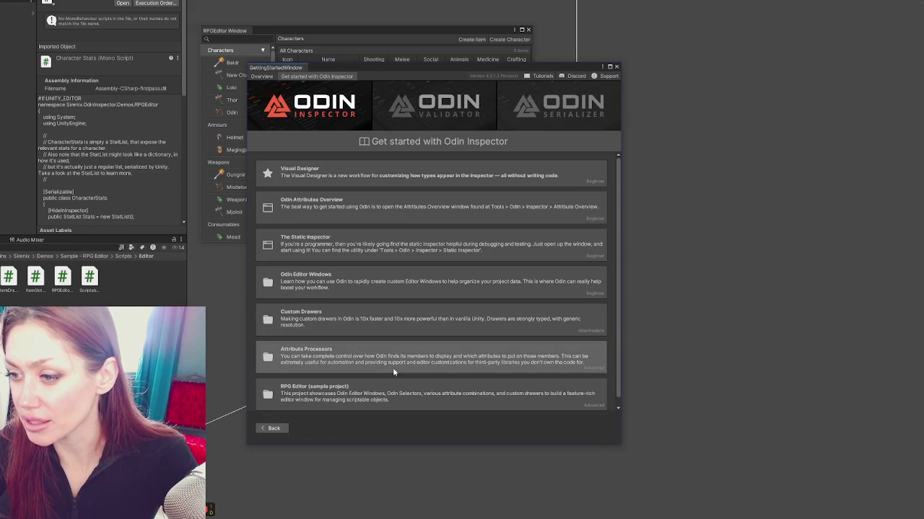
left_click_drag(406, 65, 373, 0)
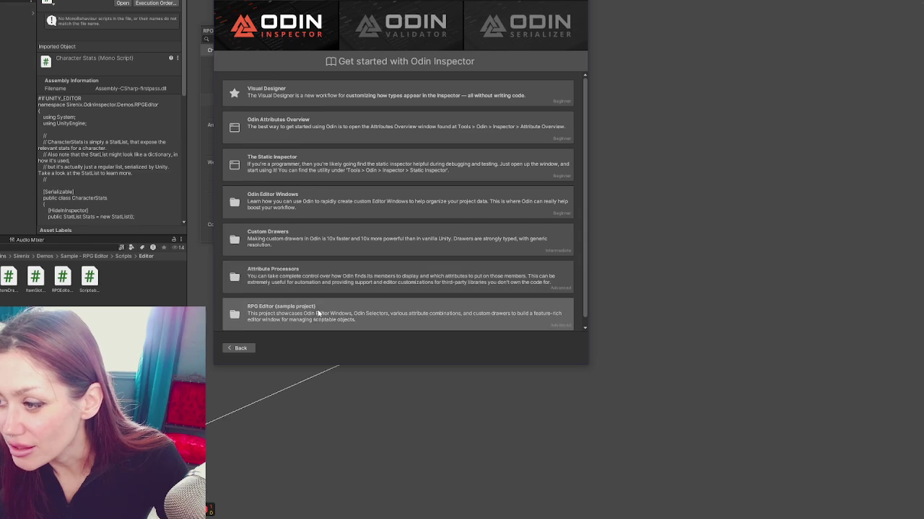
scroll(259, 304, "down", 1)
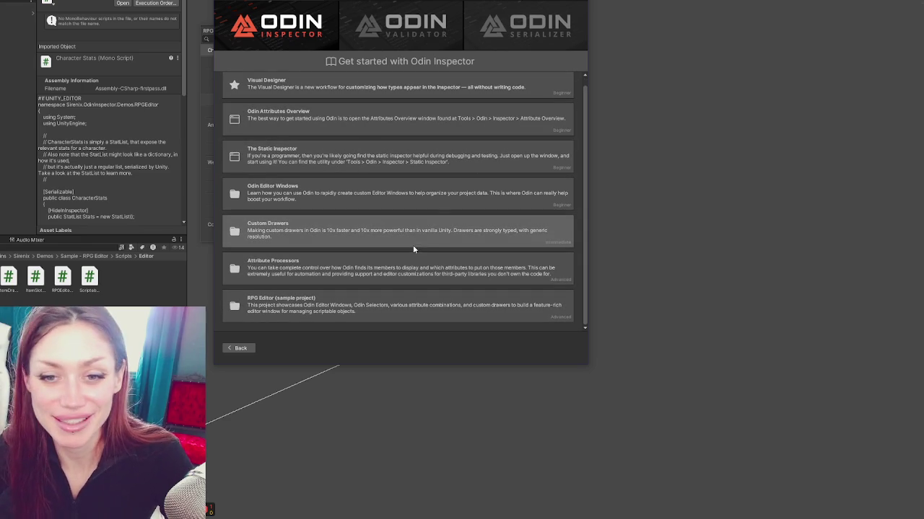
Open the Custom Drawers topic's example scene, choosing to save the modified scene.
left_click(393, 239)
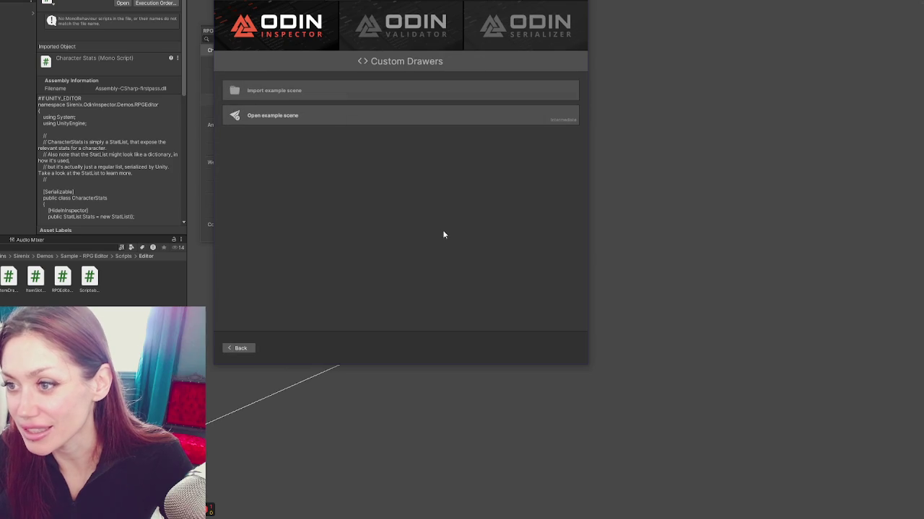
left_click(278, 116)
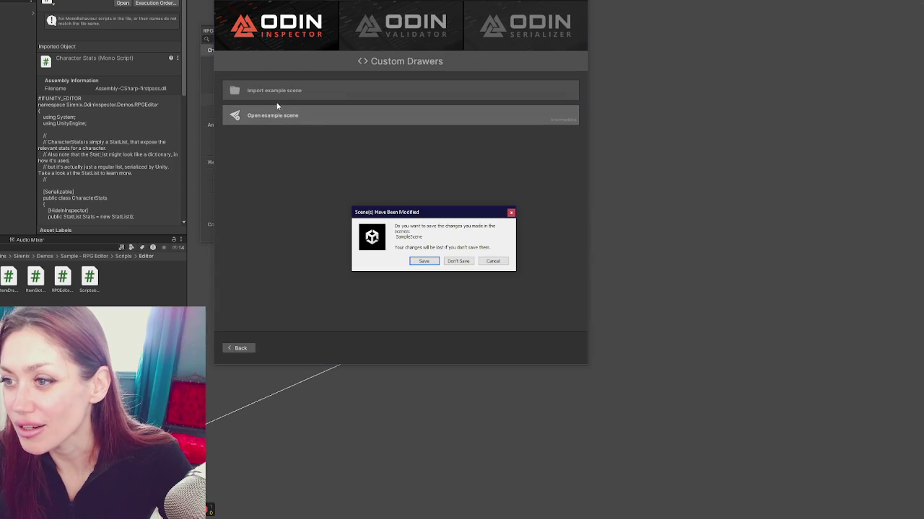
left_click(425, 262)
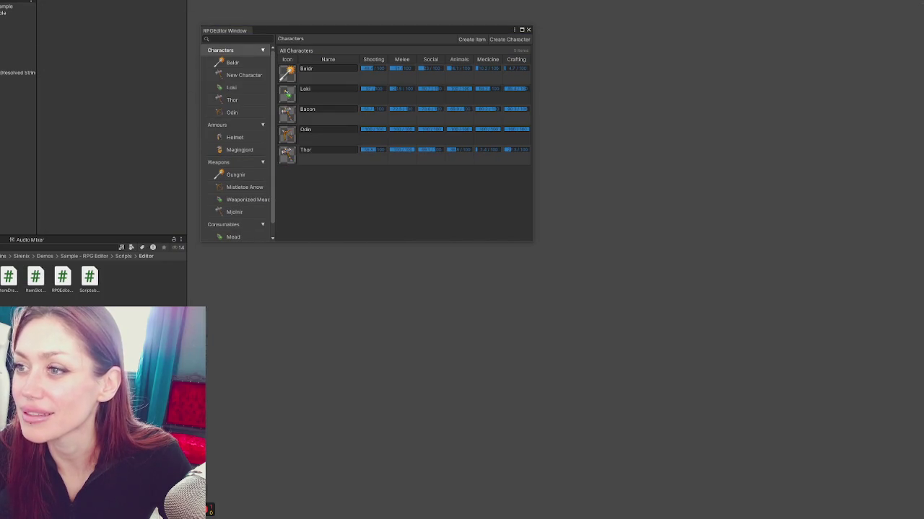
Close the RPG Editor, select Custom Group Example, and open CustomGroupExample.cs.
left_click(529, 30)
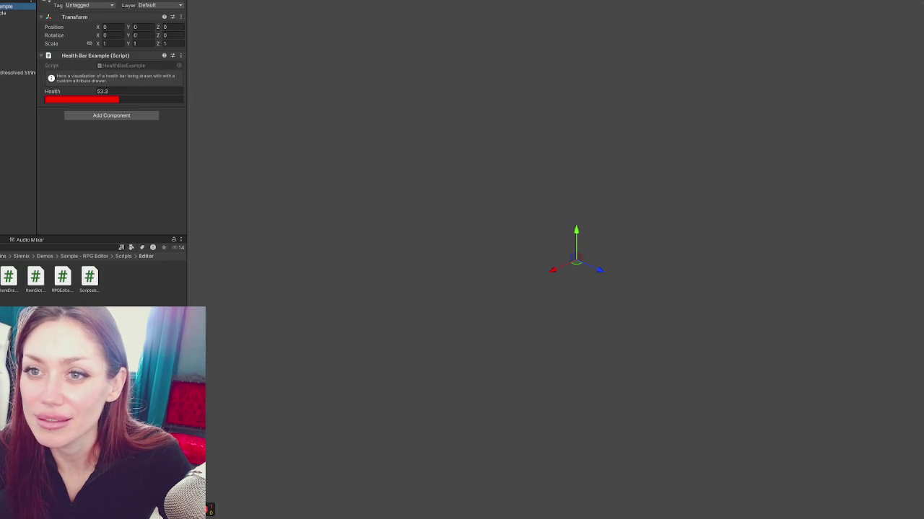
left_click(1, 27)
left_click(1, 38)
left_click(2, 45)
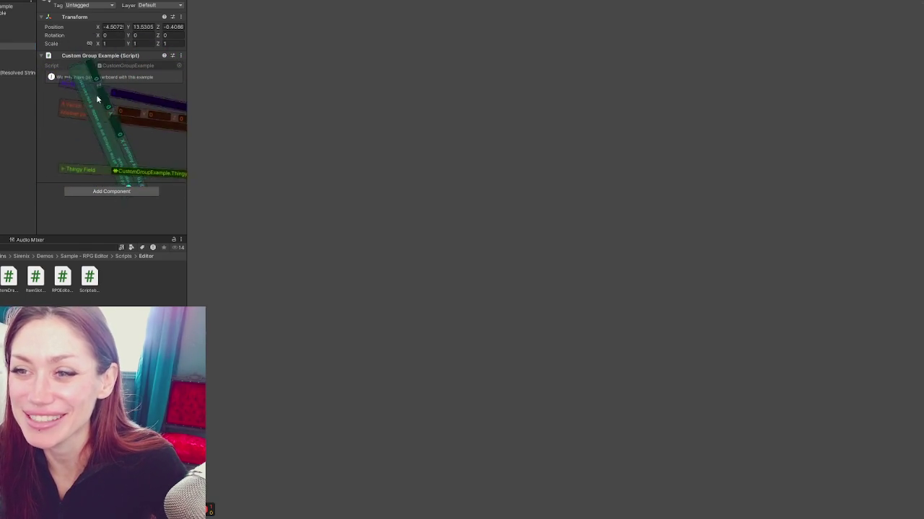
double_click(139, 65)
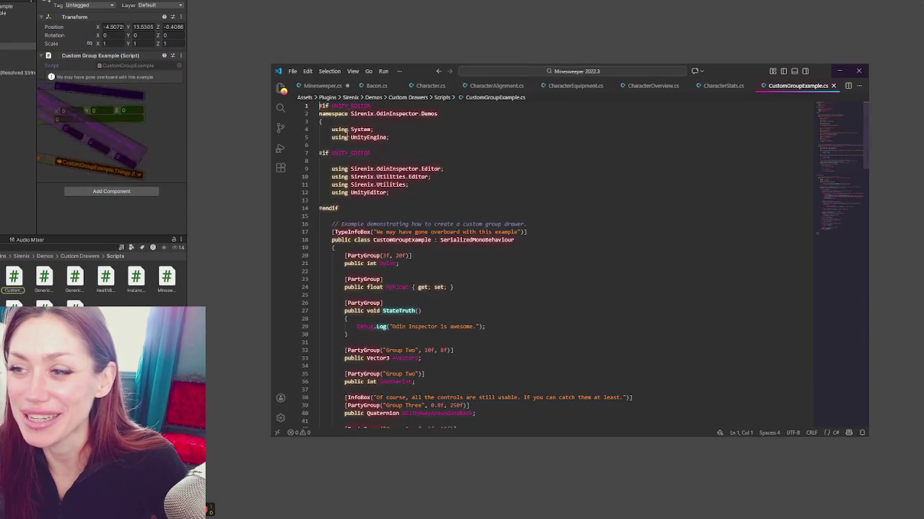
Scroll CustomGroupExample.cs down to the PartyGroupAttributeDrawer class before returning to Unity.
scroll(506, 211, "down", 6)
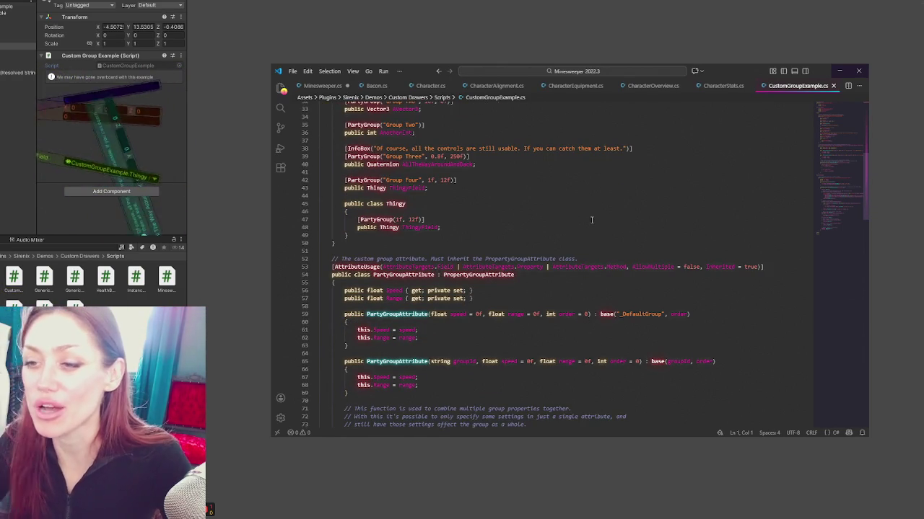
scroll(592, 238, "down", 9)
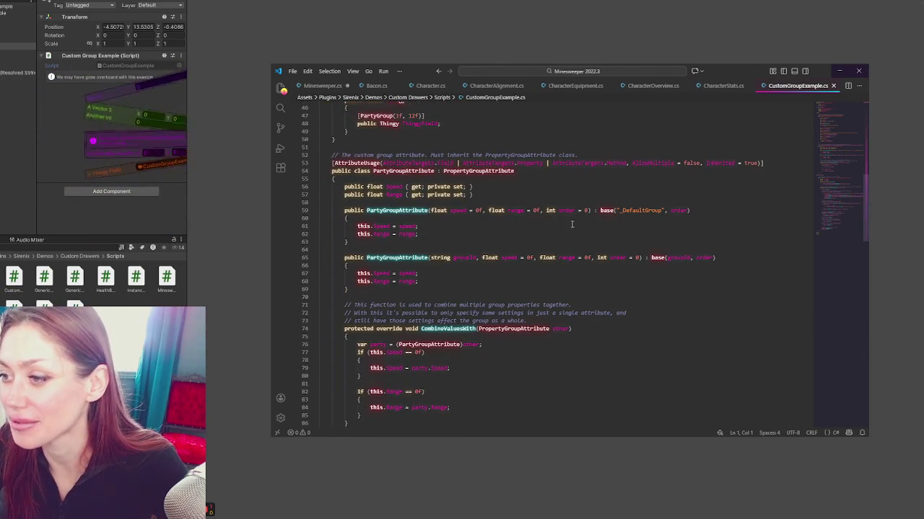
scroll(571, 225, "down", 5)
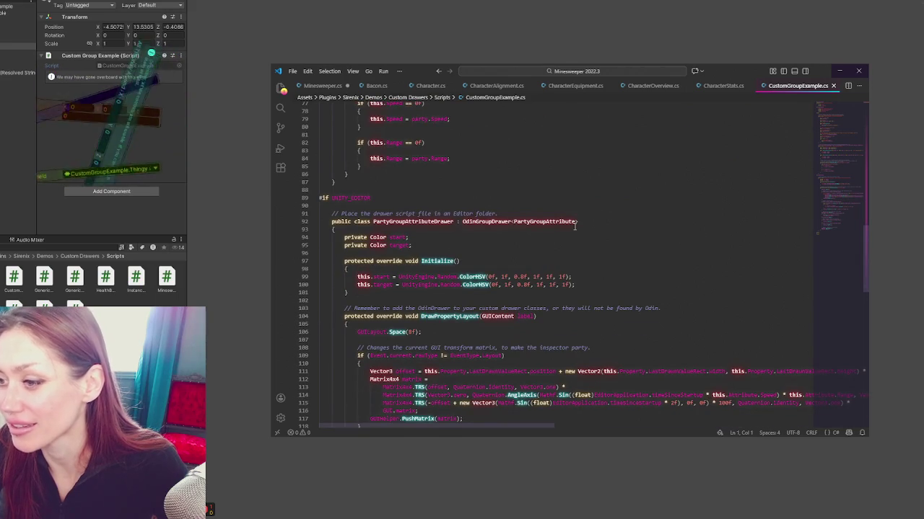
scroll(576, 225, "up", 6)
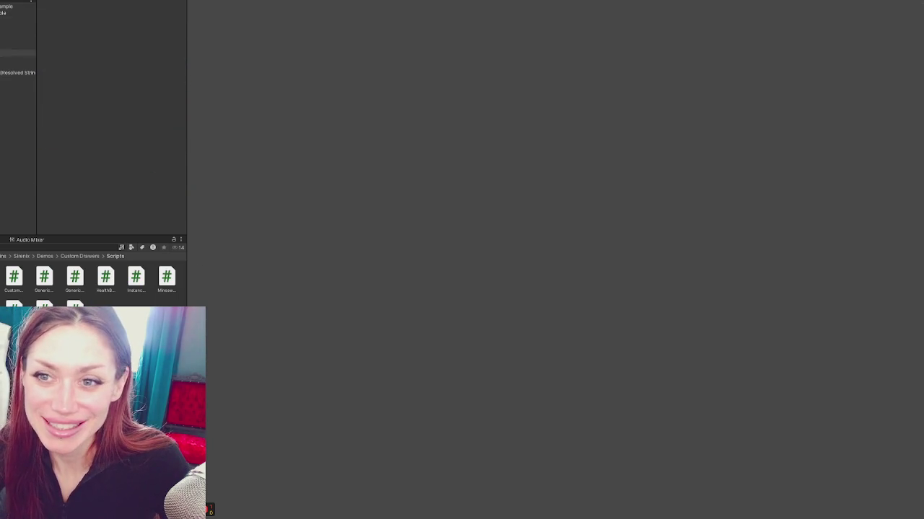
Select the Minesweeper Example object, start a game, and enlarge the Inspector to show the whole grid.
left_click(18, 71)
left_click(18, 59)
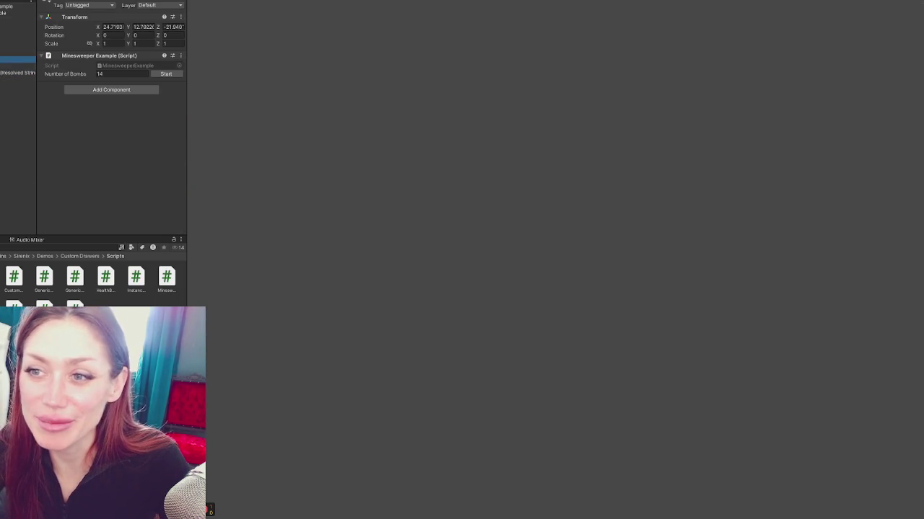
left_click(167, 74)
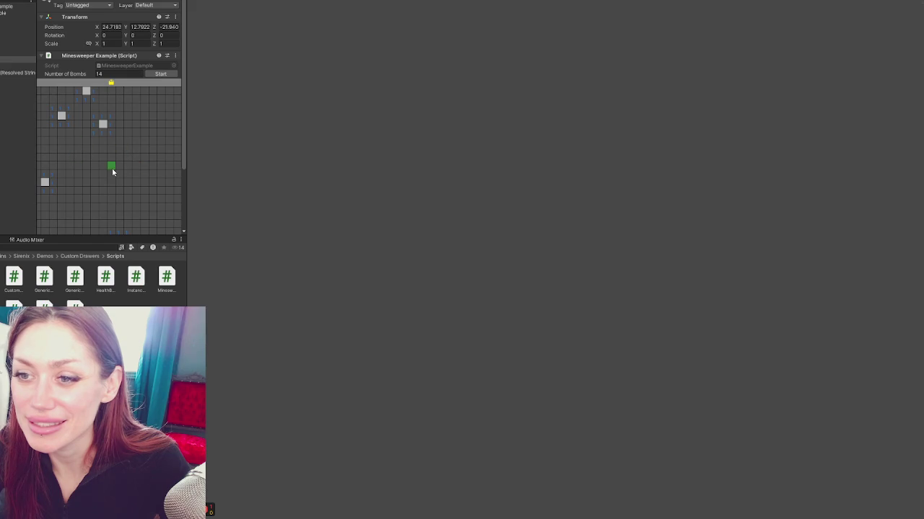
left_click_drag(187, 238, 401, 239)
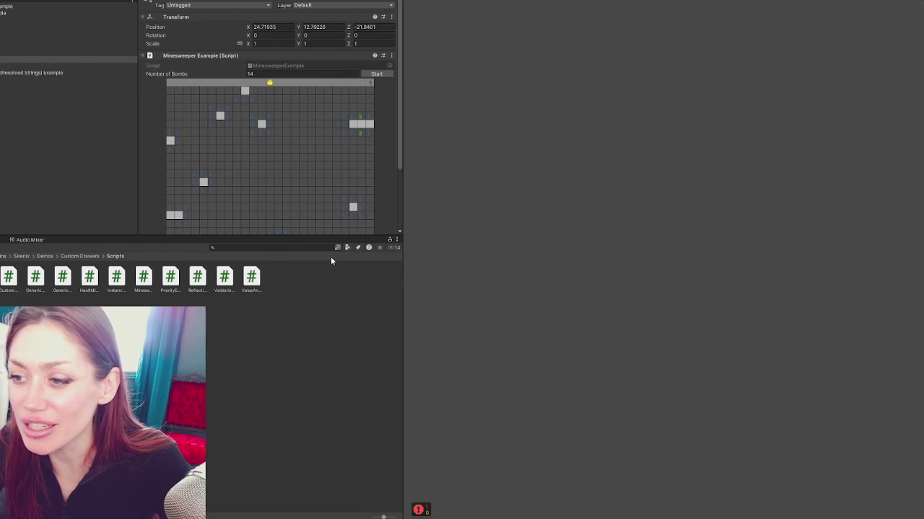
left_click_drag(322, 236, 309, 429)
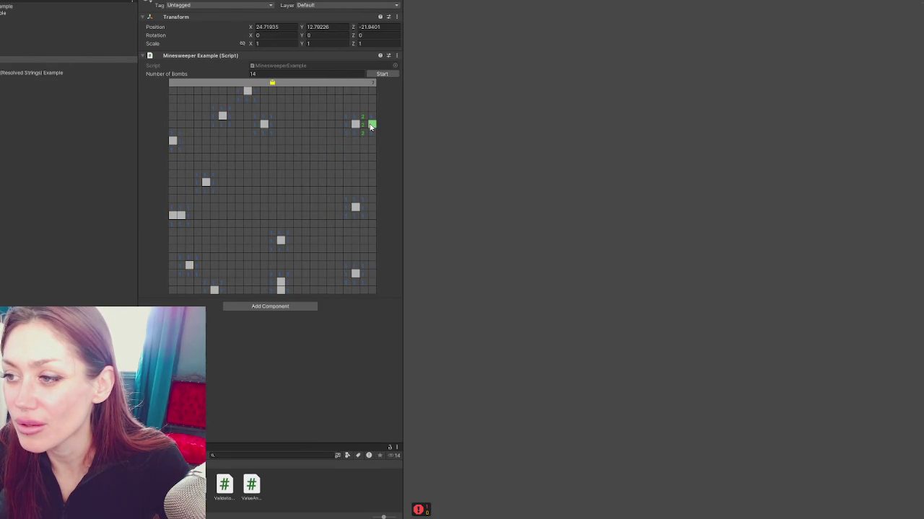
Flag the eight remaining covered cells as mines to win the game.
right_click(355, 207)
right_click(355, 273)
right_click(281, 241)
right_click(214, 290)
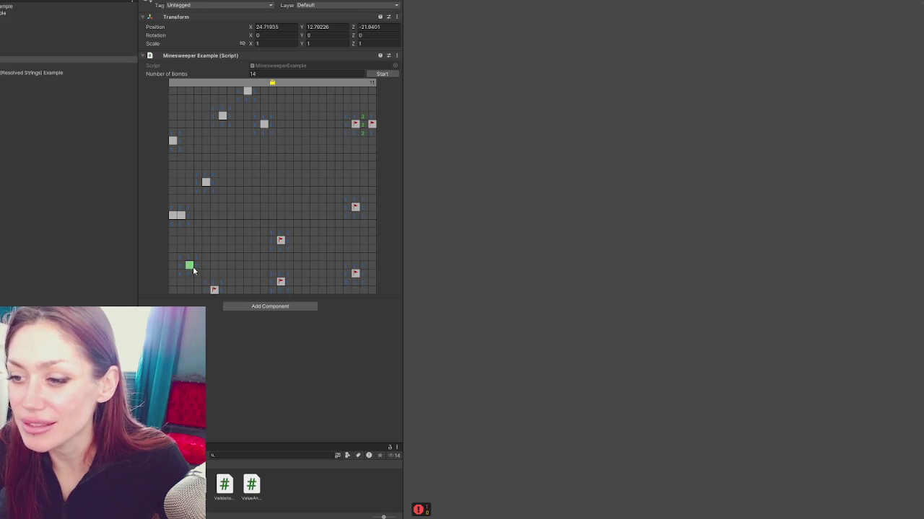
right_click(181, 216)
right_click(222, 115)
right_click(264, 124)
right_click(247, 90)
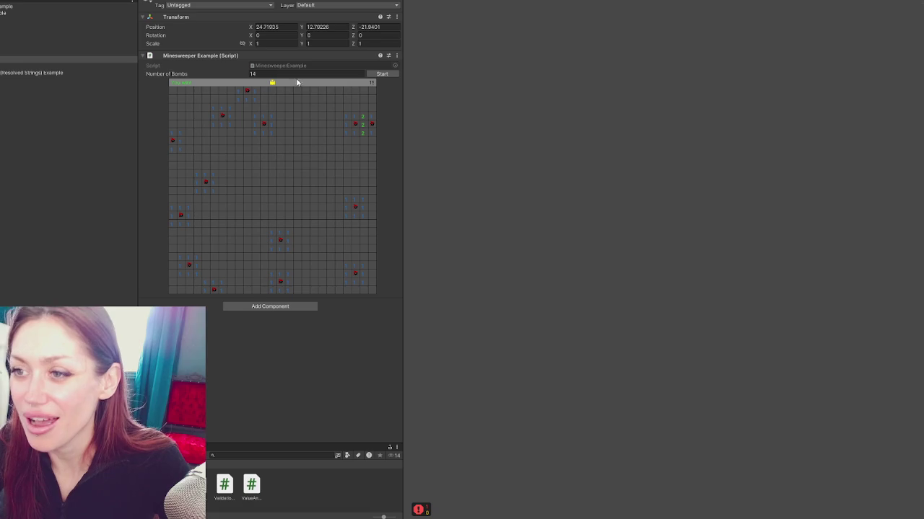
Set Number of Bombs to 999 (clamped to 156), start a game and lose it.
left_click(280, 73)
type("999")
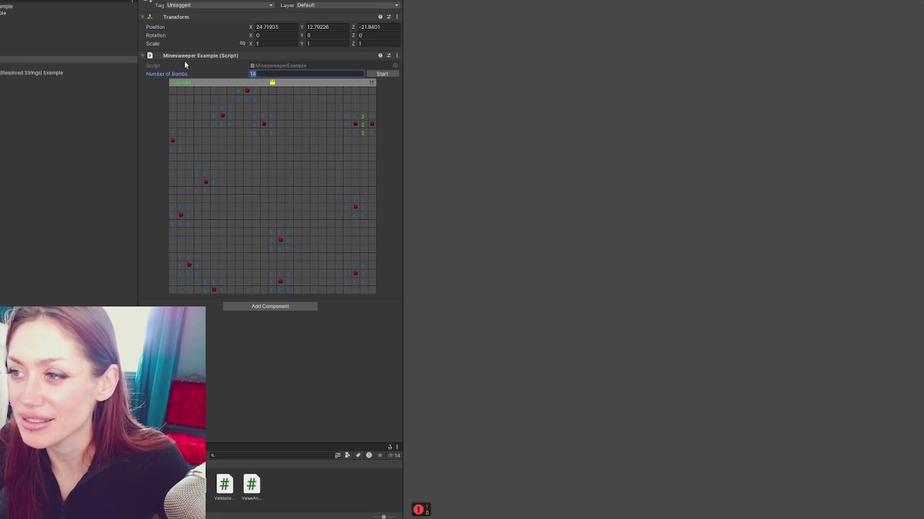
type("156")
key("Return")
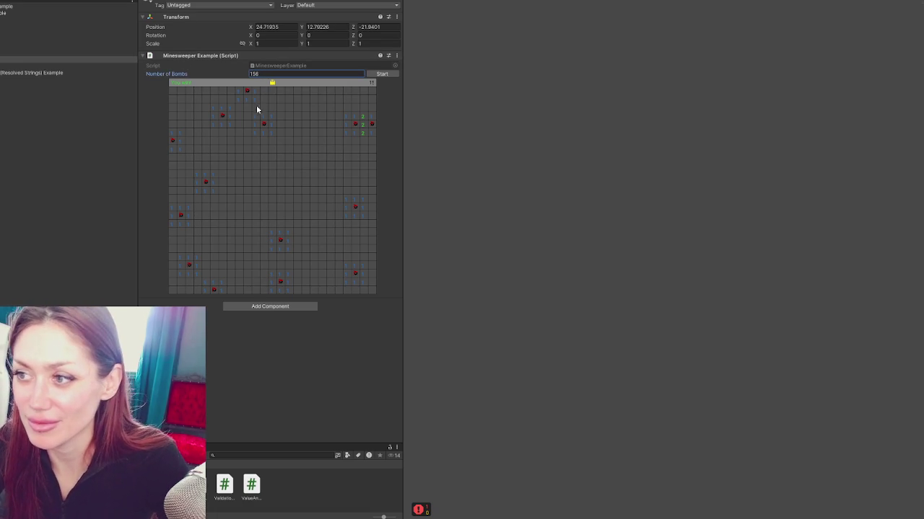
left_click(382, 73)
left_click(270, 166)
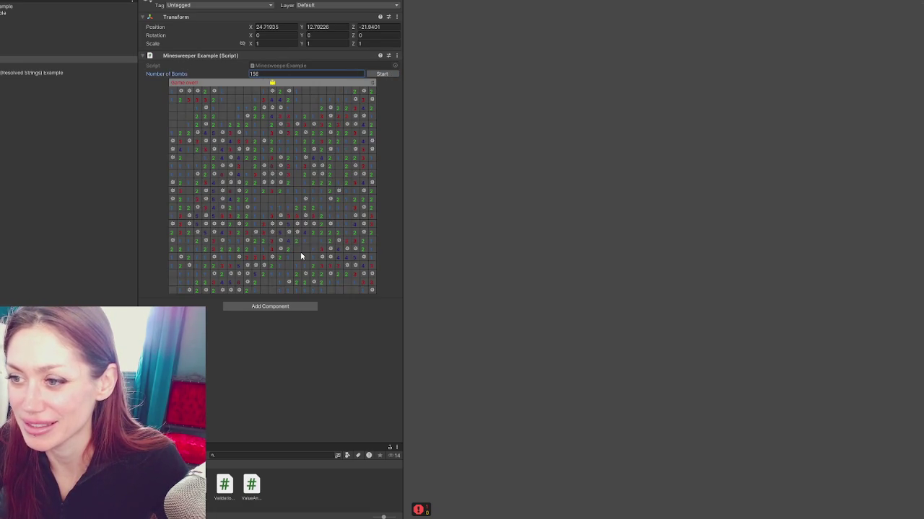
left_click(382, 73)
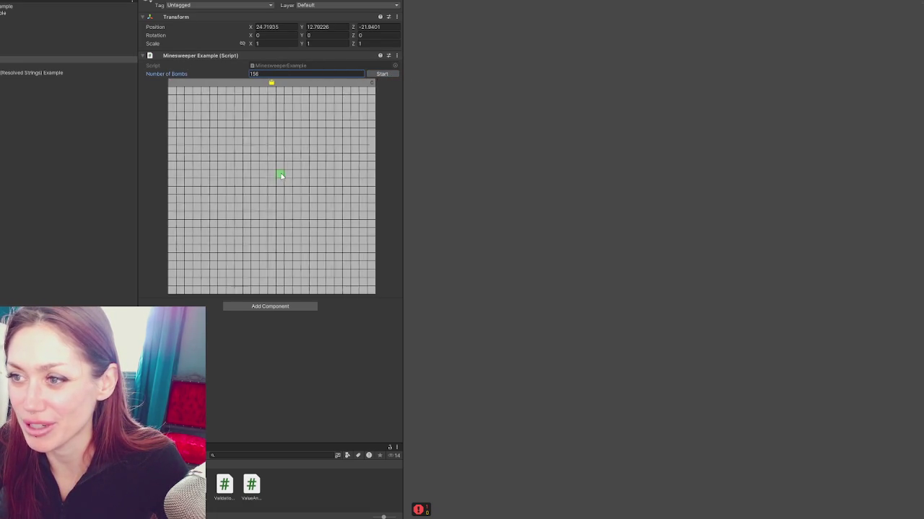
left_click(295, 236)
Set Number of Bombs to 1, restart, and win by clearing the board and flagging the last cell.
left_click(303, 74)
type("1")
left_click(384, 74)
left_click(313, 189)
right_click(350, 226)
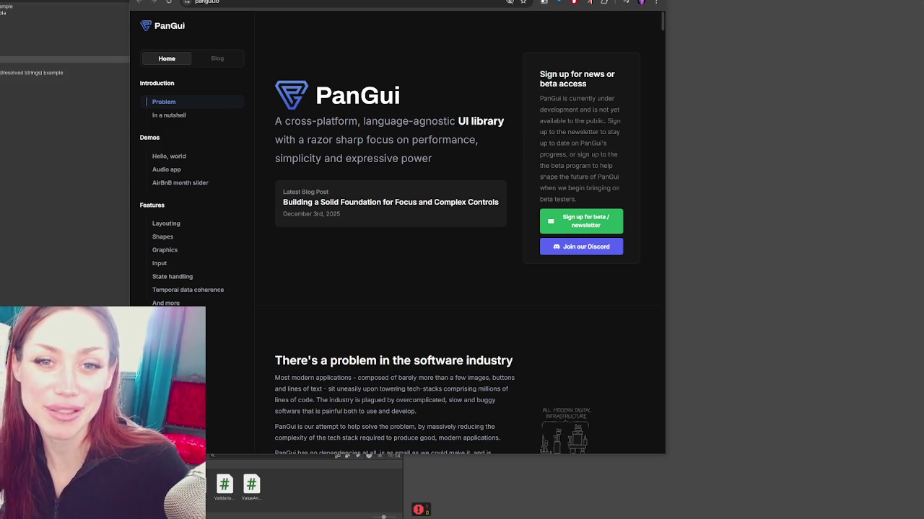
Snap the browser right, shift it left, and widen it so the PanGui page reflows larger.
key("super+Right")
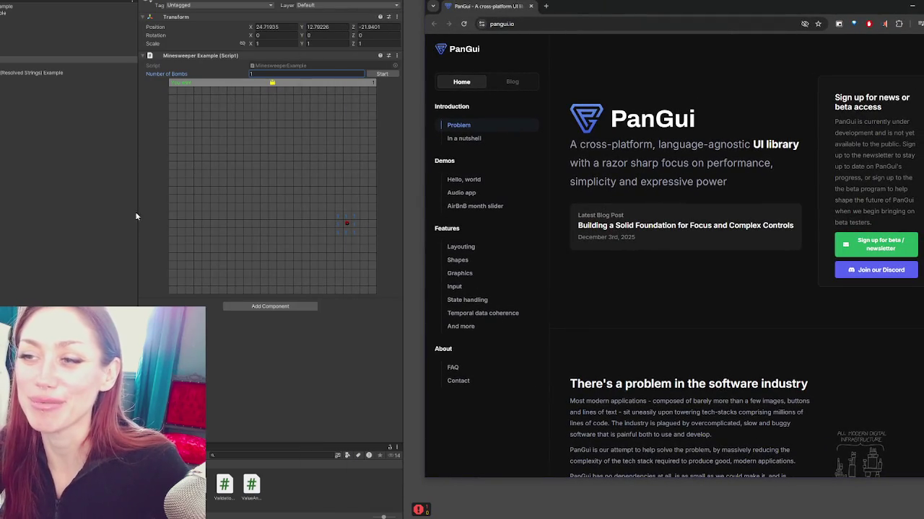
left_click_drag(641, 14, 635, 22)
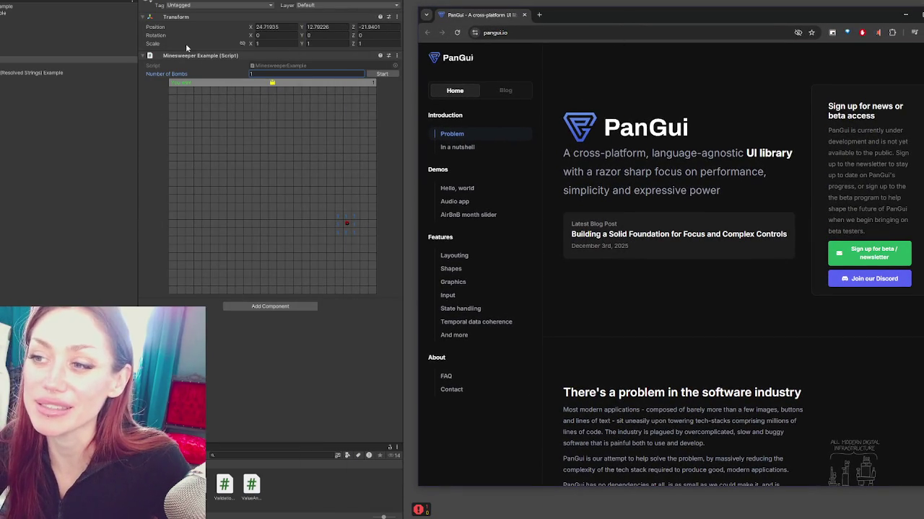
left_click_drag(723, 13, 488, 0)
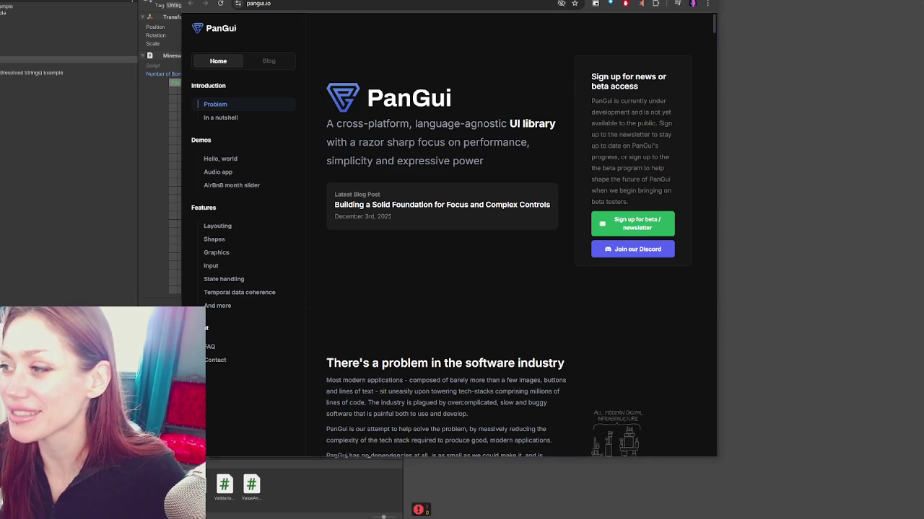
left_click_drag(573, 26, 473, 13)
left_click_drag(618, 145, 814, 173)
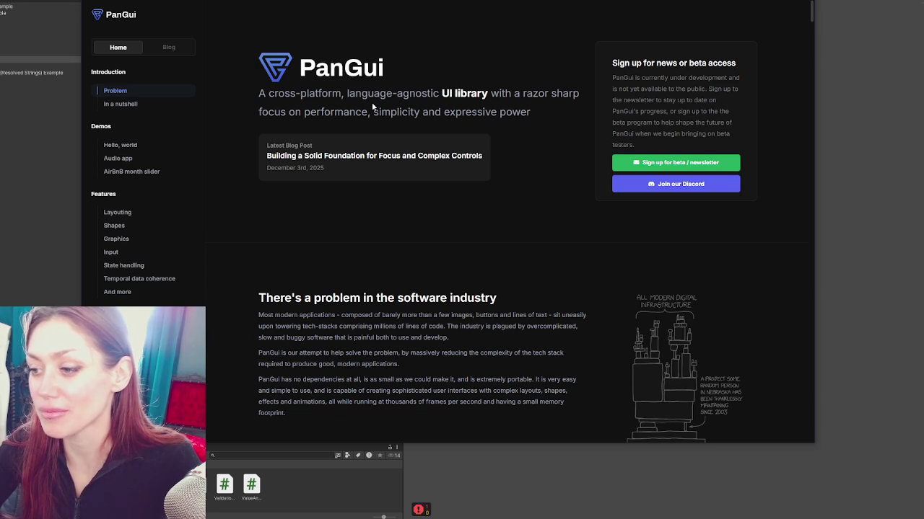
Jump to the Hello, world section and highlight the first lines of its intro.
scroll(373, 106, "down", 10)
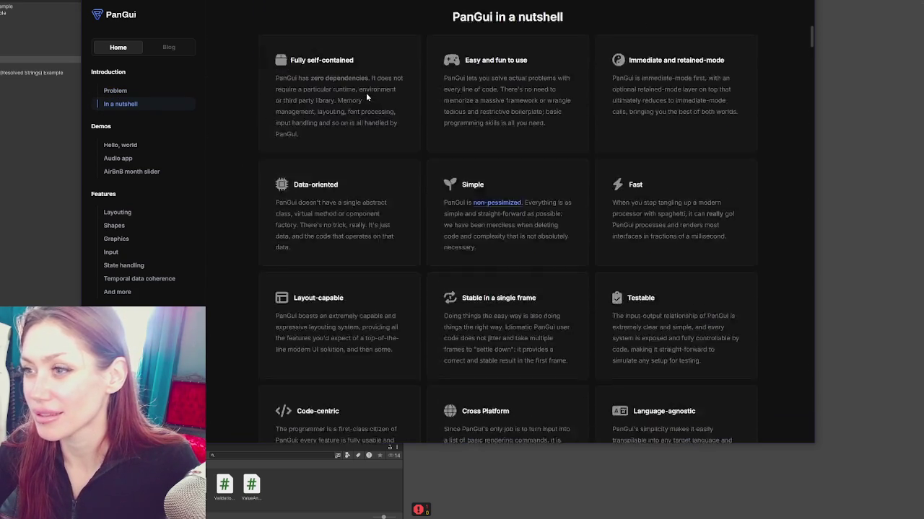
scroll(366, 93, "up", 1)
left_click(113, 146)
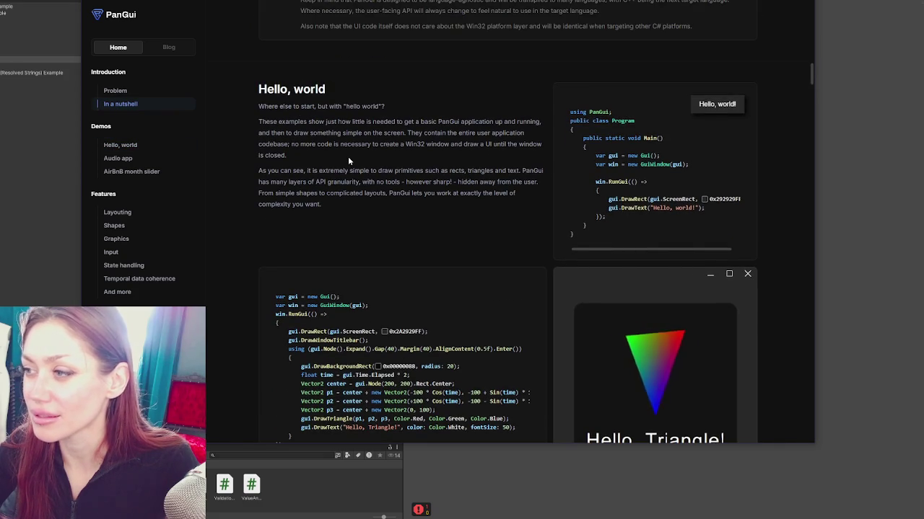
scroll(348, 157, "down", 2)
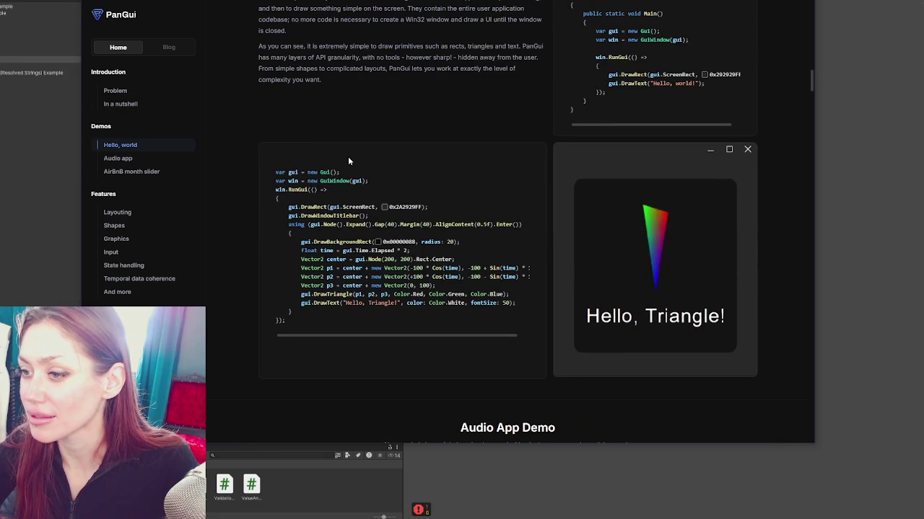
scroll(348, 156, "up", 5)
scroll(362, 153, "up", 3)
scroll(373, 155, "down", 6)
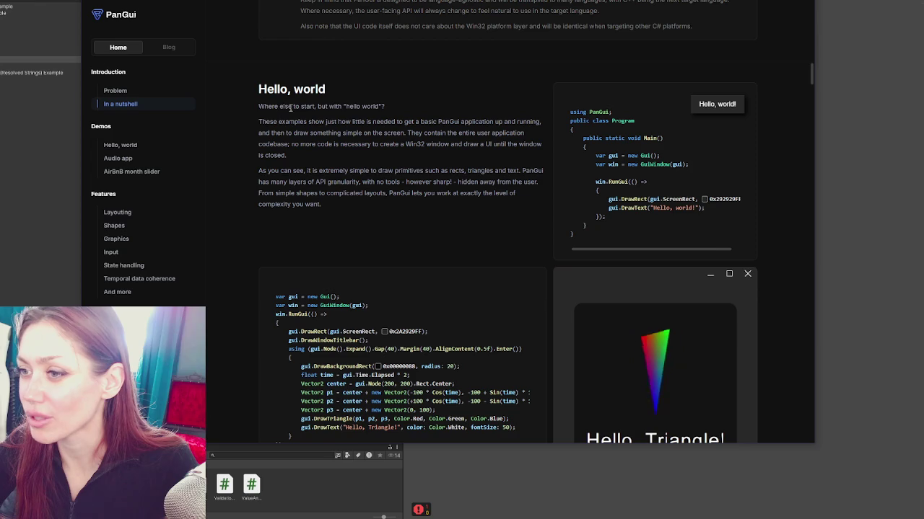
left_click_drag(291, 107, 387, 106)
mouse_move(258, 121)
left_mouse_down()
mouse_move(342, 133)
mouse_move(366, 122)
mouse_move(509, 121)
mouse_move(294, 145)
mouse_move(294, 134)
mouse_move(399, 135)
left_mouse_up()
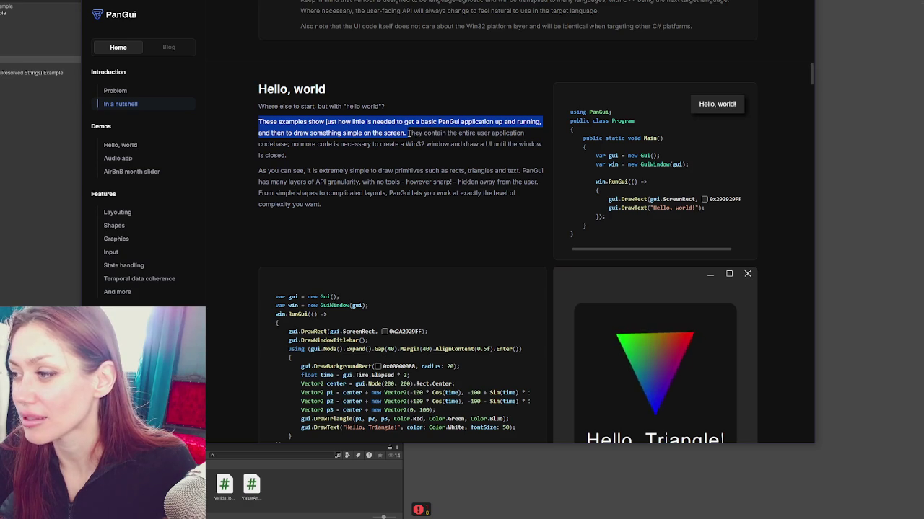
Scroll down to the Audio App Demo mixer with Piano, Bass, Drums, Guitar and Synth channels.
scroll(606, 122, "down", 1)
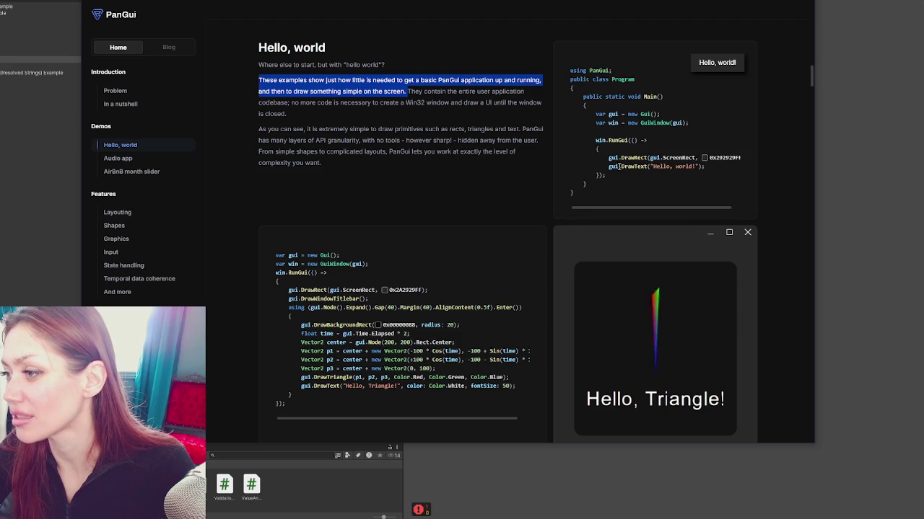
scroll(685, 161, "down", 3)
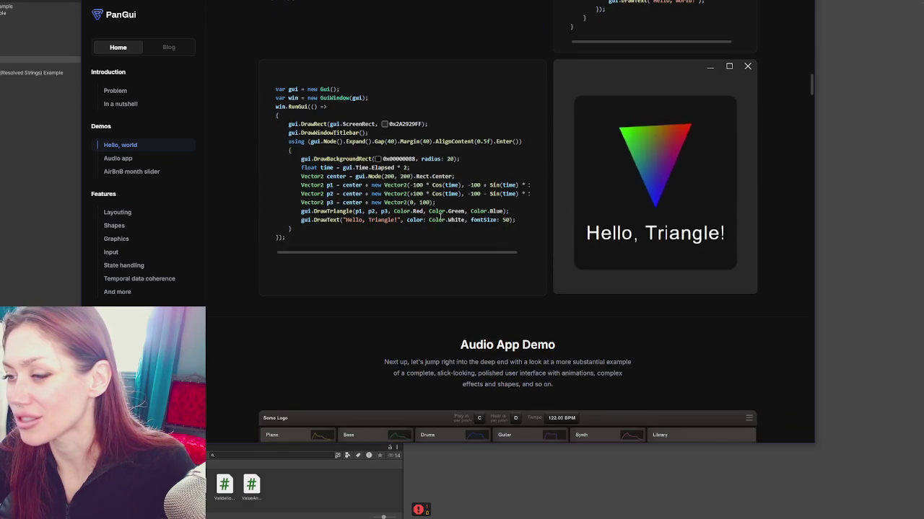
scroll(440, 217, "down", 5)
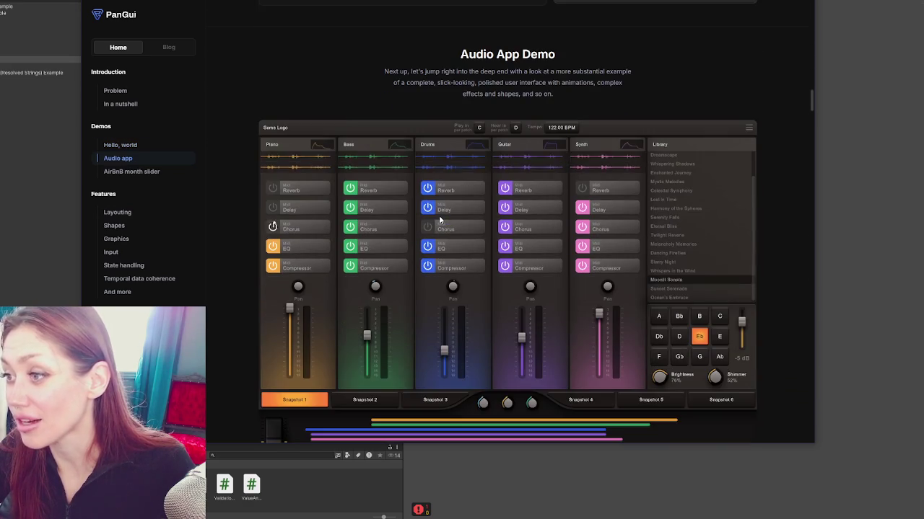
scroll(439, 215, "down", 1)
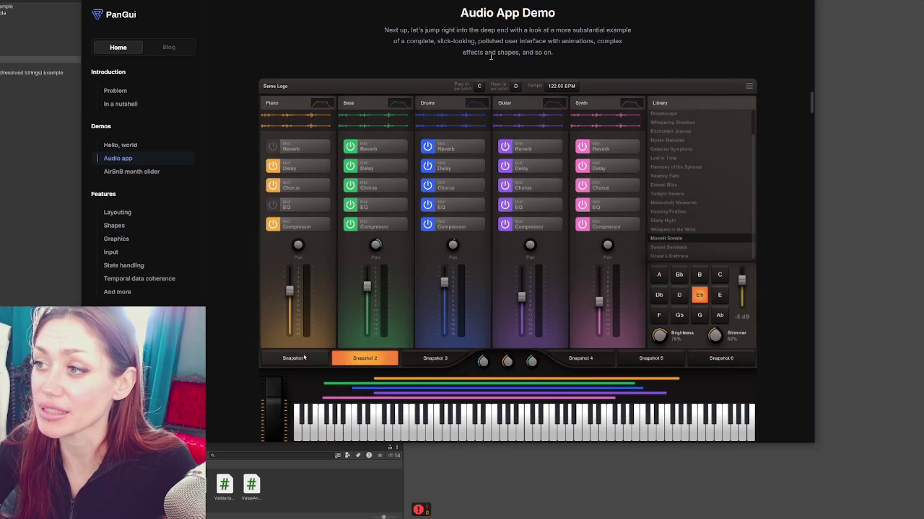
scroll(635, 51, "down", 1)
scroll(641, 49, "down", 1)
scroll(641, 49, "up", 1)
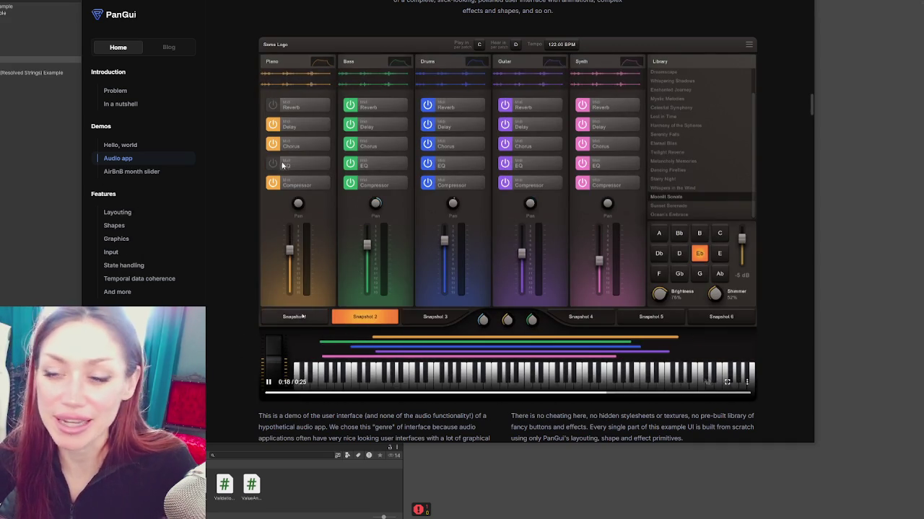
mouse_move(299, 277)
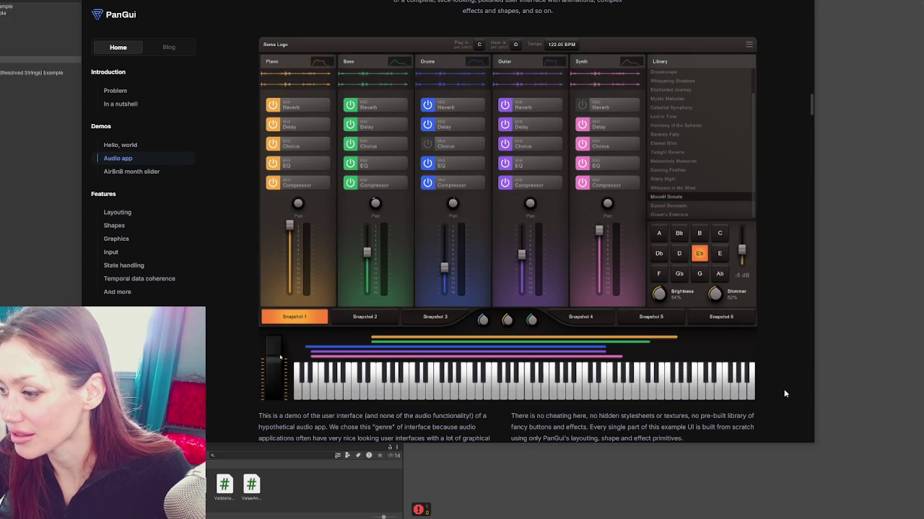
mouse_move(396, 202)
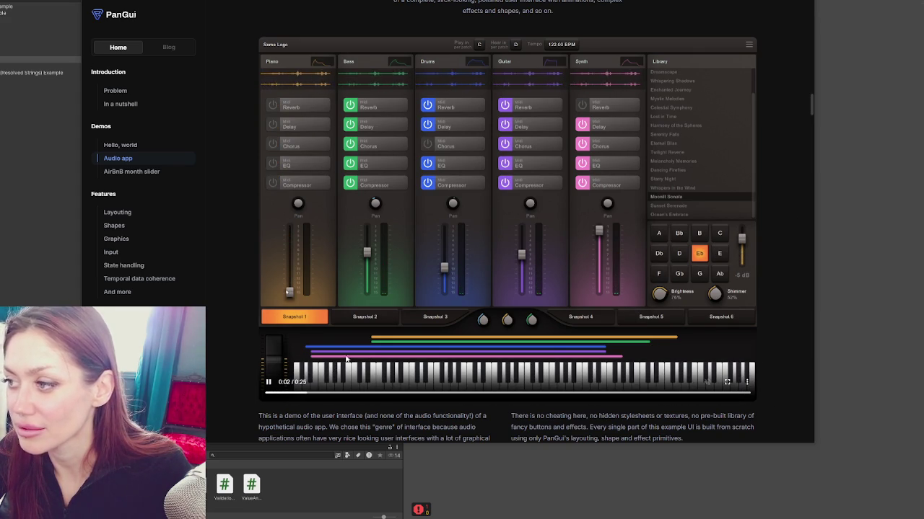
scroll(452, 288, "down", 1)
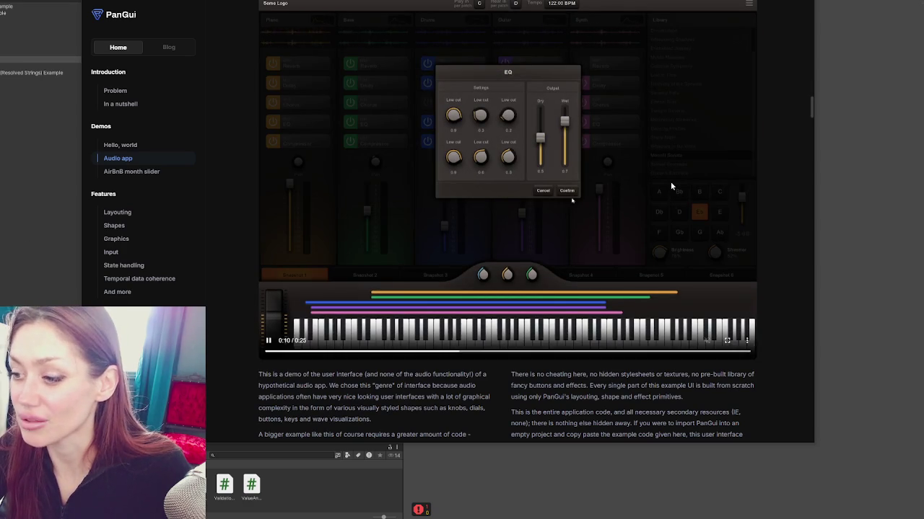
scroll(670, 181, "down", 5)
scroll(671, 187, "down", 8)
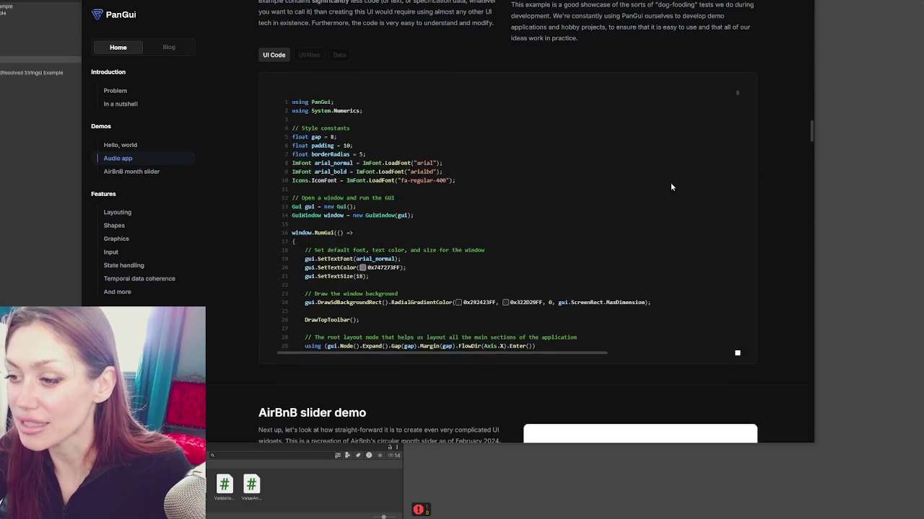
Scroll past the AirBnB slider code to the Layouting "It's just data" and "Flexible" cards.
scroll(670, 187, "down", 5)
scroll(801, 223, "down", 5)
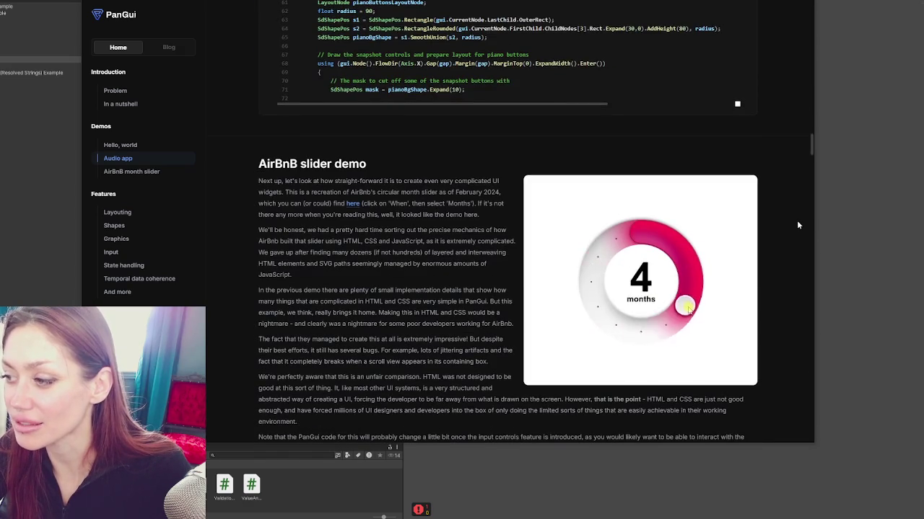
scroll(797, 220, "down", 6)
scroll(796, 220, "down", 1)
scroll(796, 213, "up", 6)
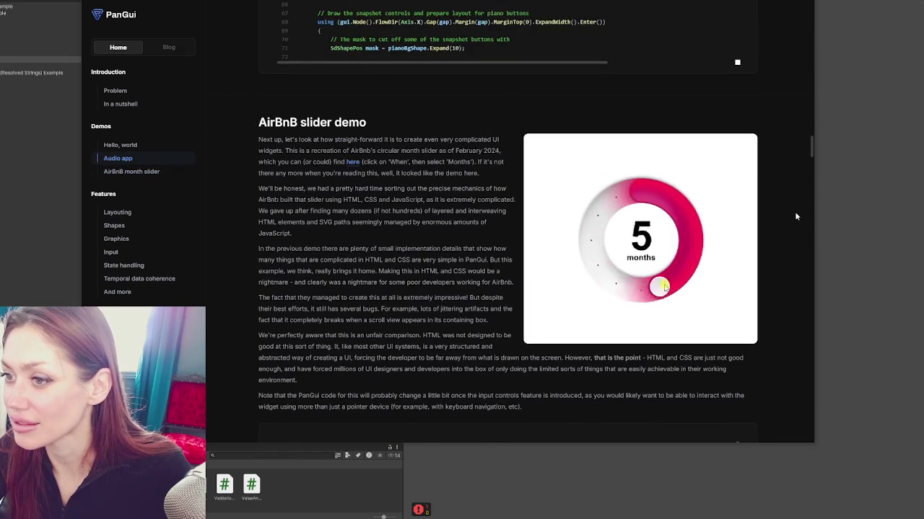
scroll(794, 211, "down", 1)
mouse_move(624, 257)
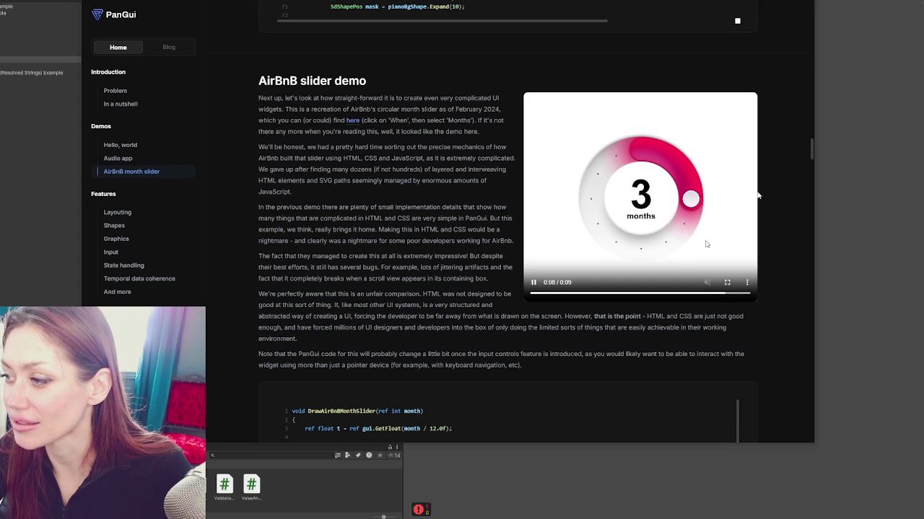
scroll(758, 190, "down", 5)
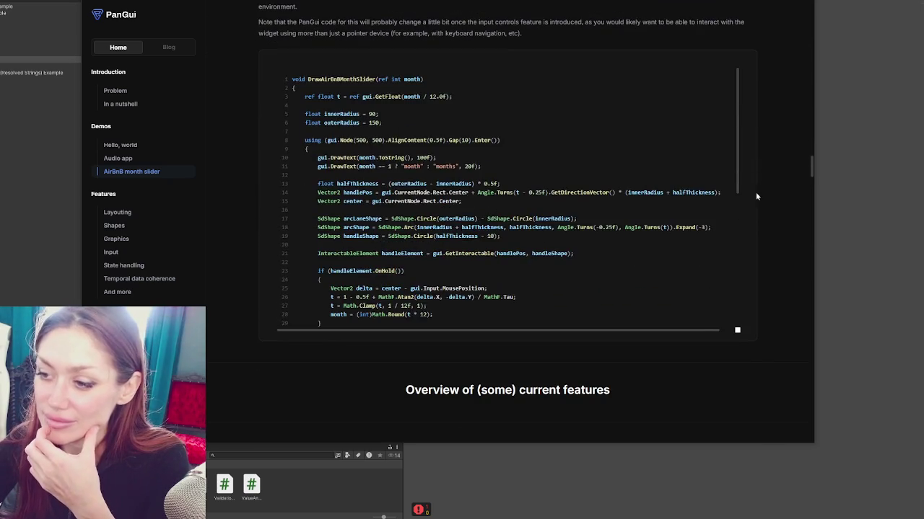
scroll(599, 197, "down", 3)
scroll(624, 233, "down", 10)
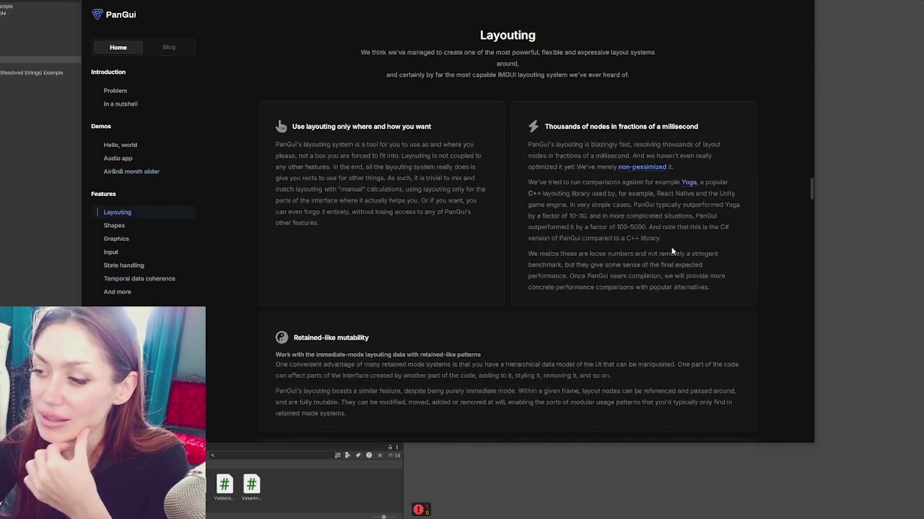
scroll(676, 237, "down", 2)
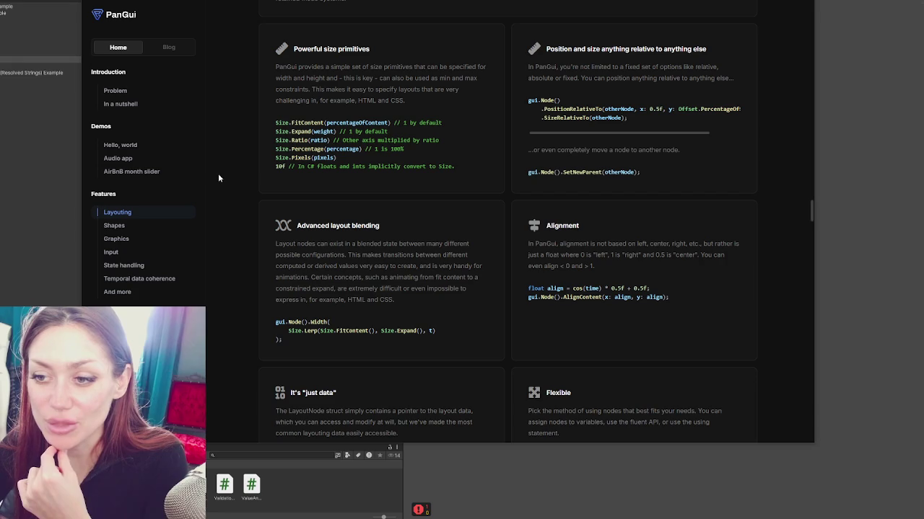
scroll(232, 218, "down", 5)
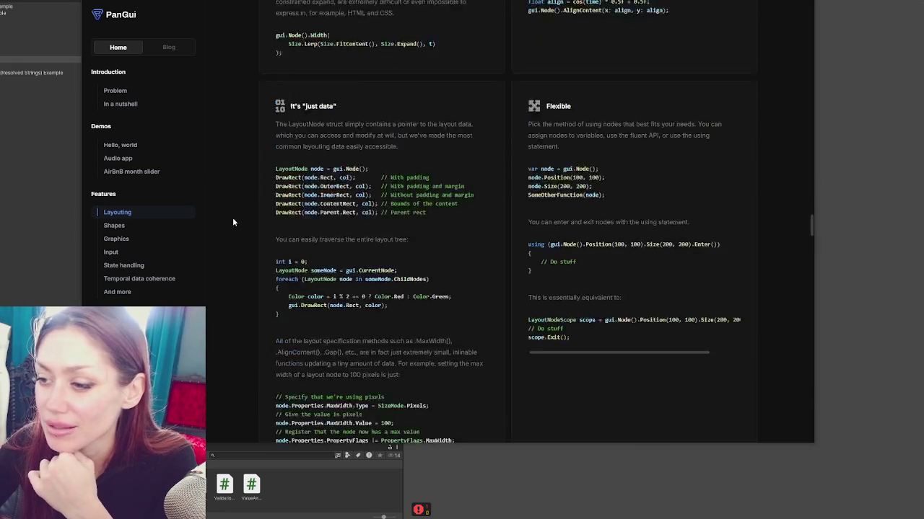
Jump to the Problem section and highlight its paragraphs while reading, then clear the highlight.
left_click(122, 91)
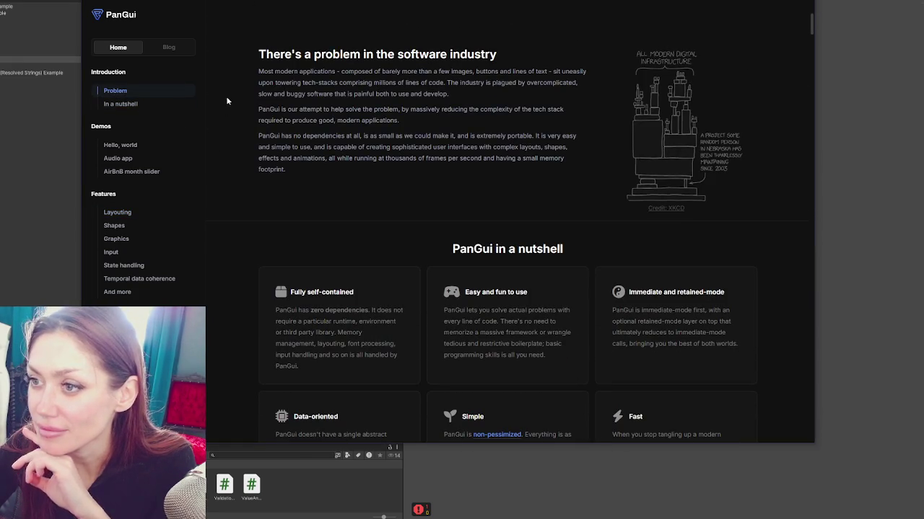
left_click_drag(265, 54, 512, 56)
mouse_move(246, 71)
left_mouse_down()
mouse_move(560, 73)
mouse_move(574, 82)
mouse_move(286, 82)
left_mouse_up()
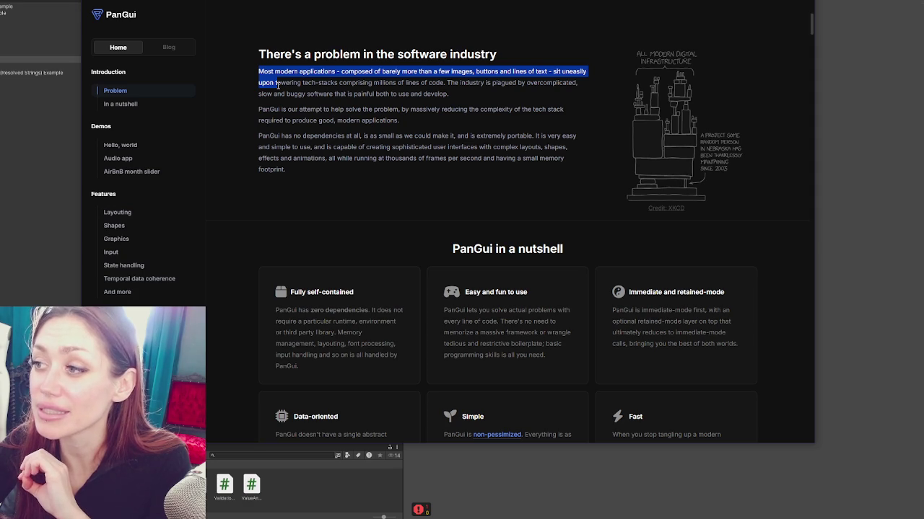
mouse_move(301, 82)
left_mouse_down()
mouse_move(429, 92)
mouse_move(581, 85)
mouse_move(275, 94)
mouse_move(460, 94)
mouse_move(253, 106)
mouse_move(573, 110)
mouse_move(281, 116)
mouse_move(350, 121)
mouse_move(274, 135)
mouse_move(578, 137)
mouse_move(317, 149)
mouse_move(533, 147)
mouse_move(306, 158)
mouse_move(565, 161)
left_mouse_up()
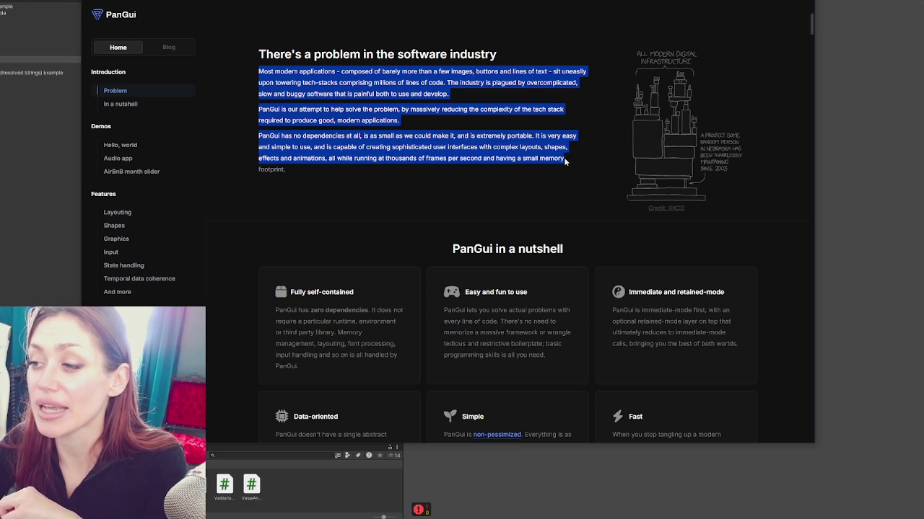
left_click(564, 165)
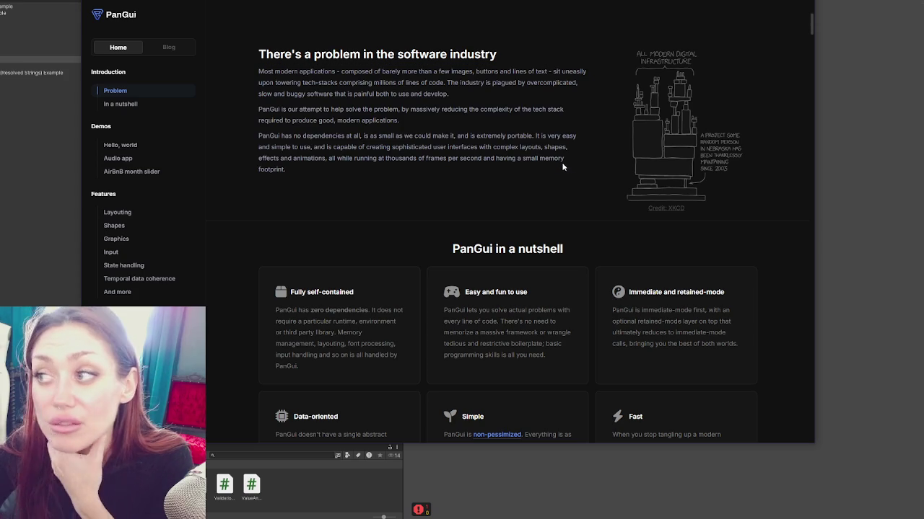
Scroll down through "PanGui in a nutshell" to the Audio app demo video.
scroll(561, 159, "down", 5)
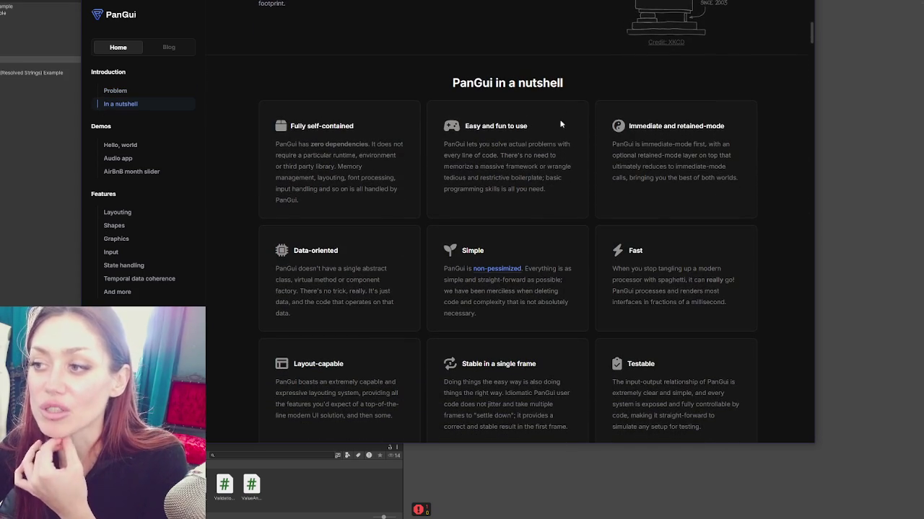
scroll(332, 124, "down", 15)
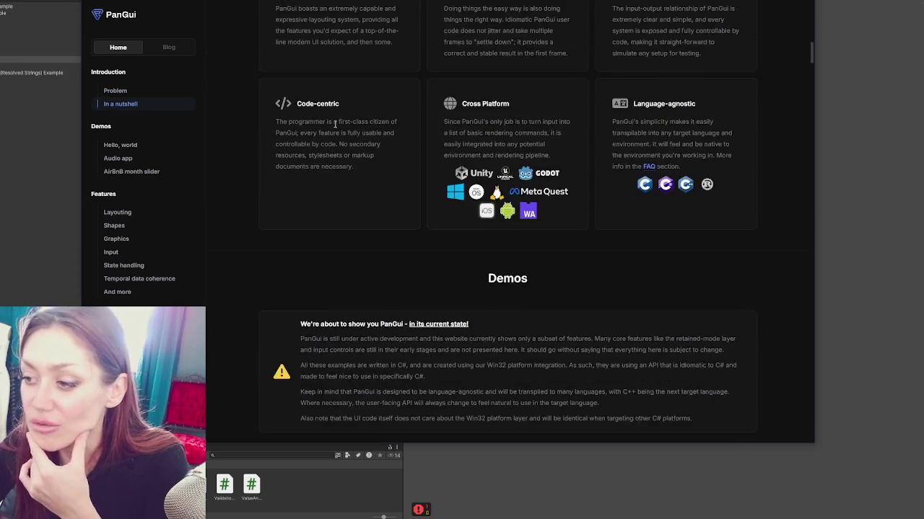
scroll(336, 124, "down", 15)
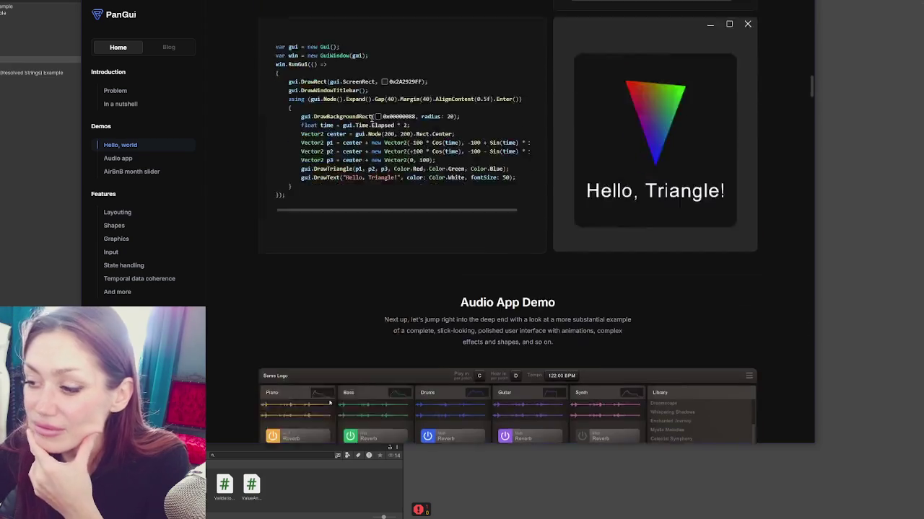
scroll(371, 118, "up", 3)
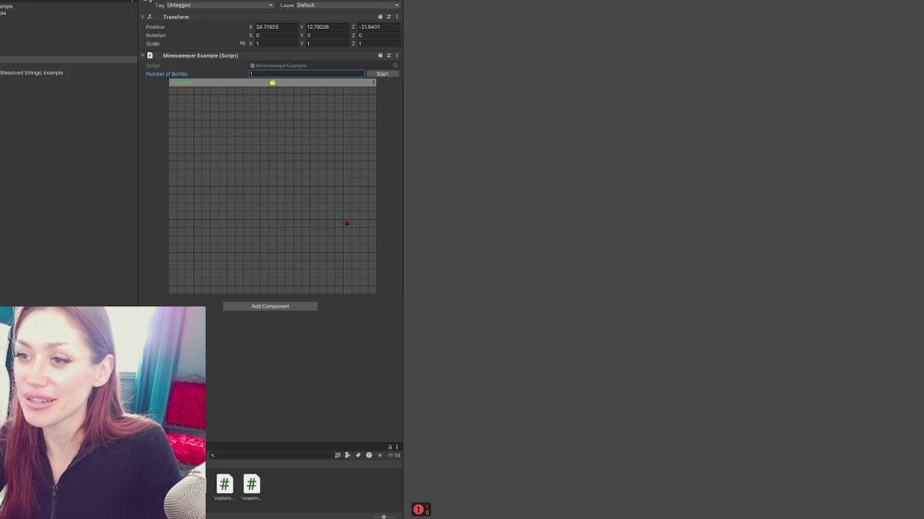
Adjust the Inspector splitter, then close Unity and save the modified Custom Drawers scene.
left_click_drag(138, 29, 41, 29)
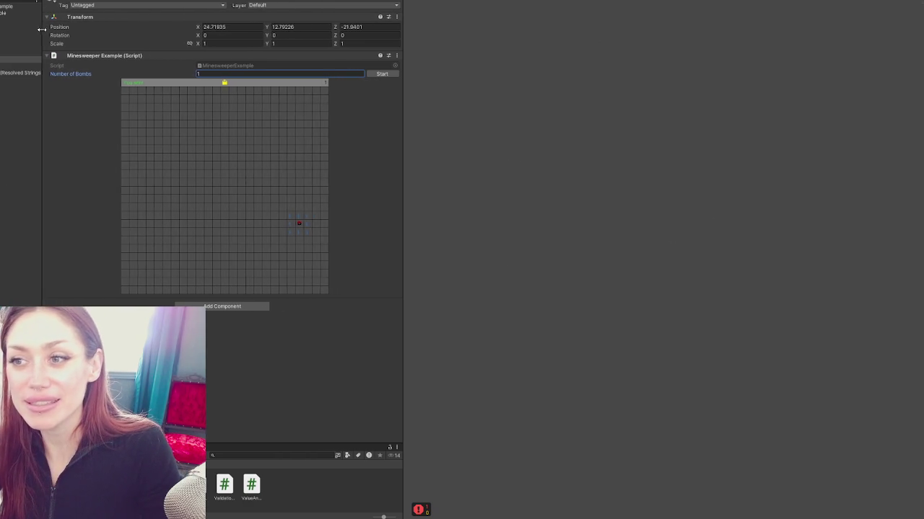
left_click_drag(404, 137, 176, 137)
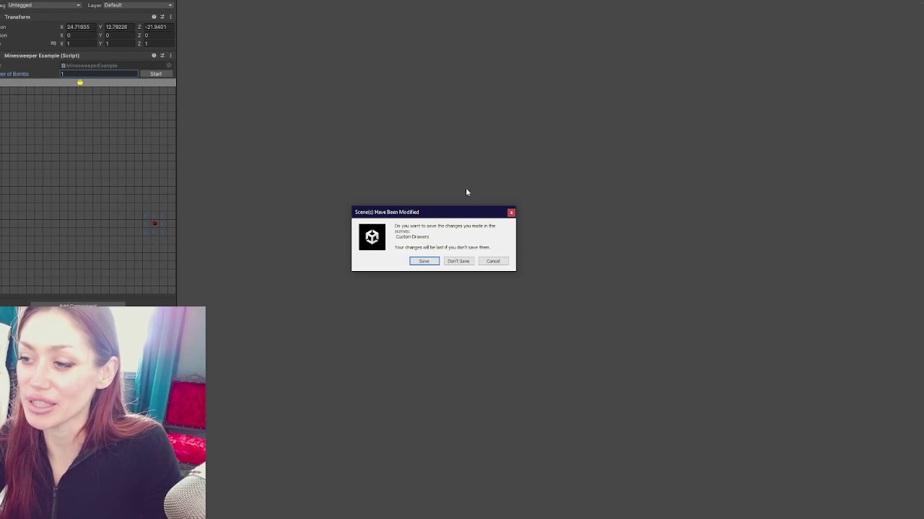
left_click(424, 261)
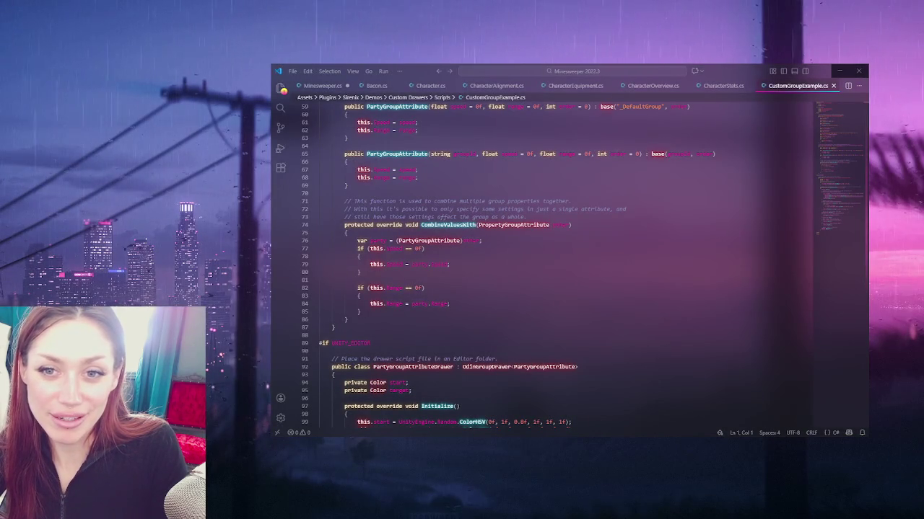
Close the Visual Studio Code window.
left_click(858, 71)
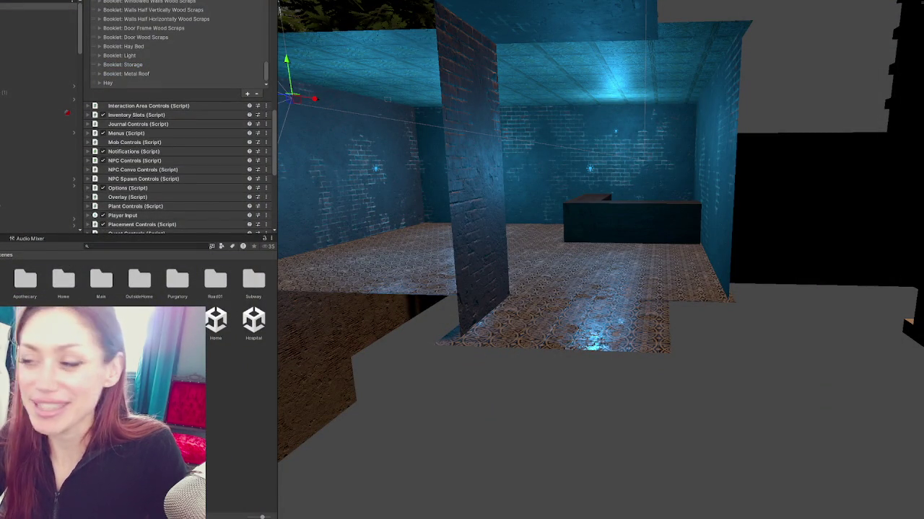
Open the apothecary scene from the Project window, enlarge the Scene view, and select the apothecary door.
scroll(678, 222, "down", 5)
scroll(627, 199, "up", 5)
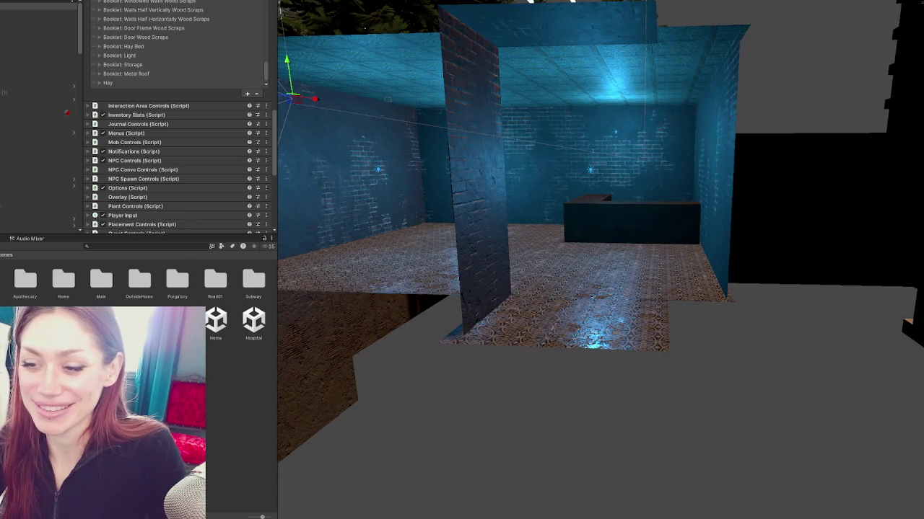
right_click(132, 65)
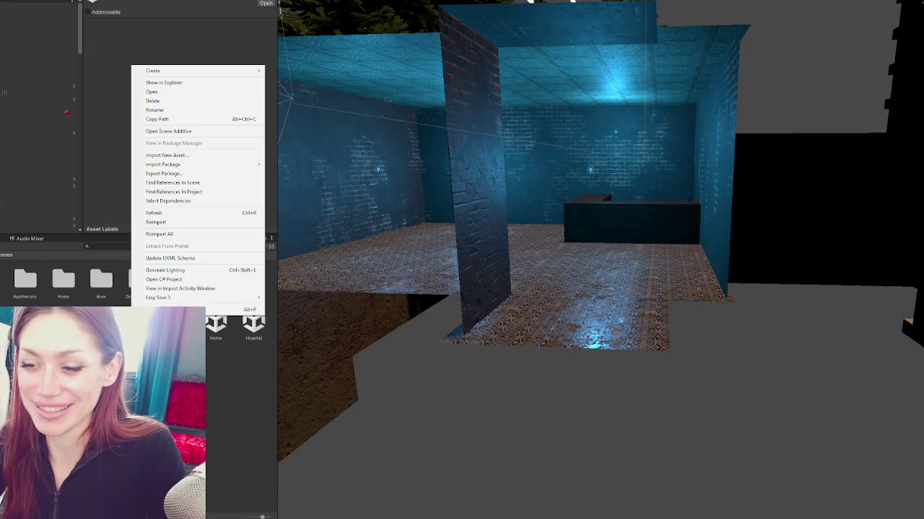
left_click(166, 128)
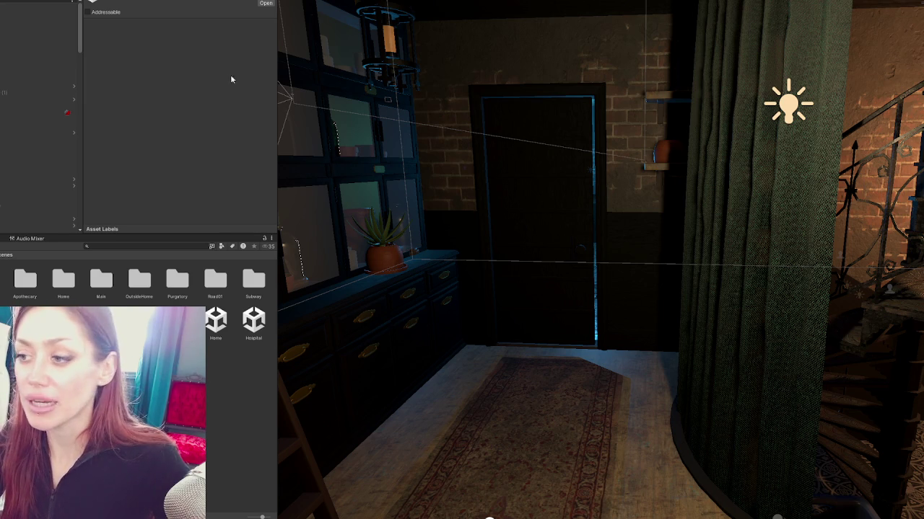
left_click_drag(248, 179, 127, 192)
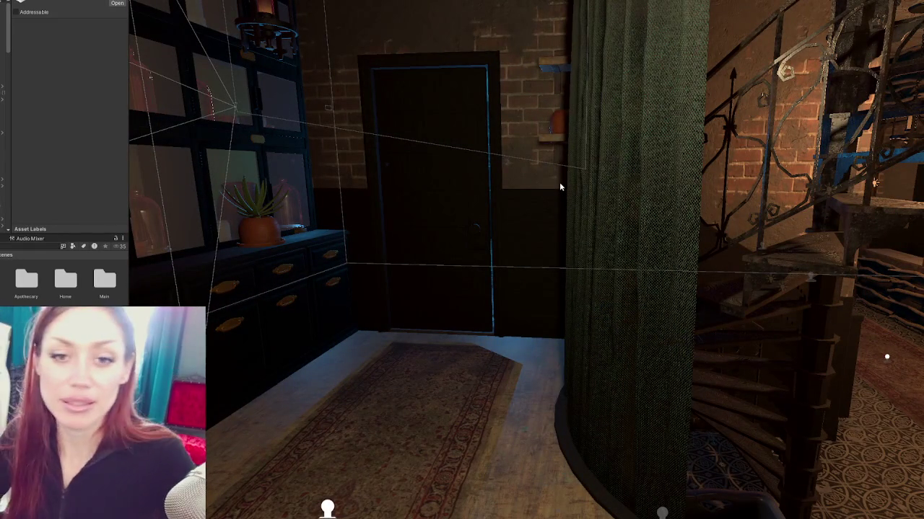
left_click(469, 237)
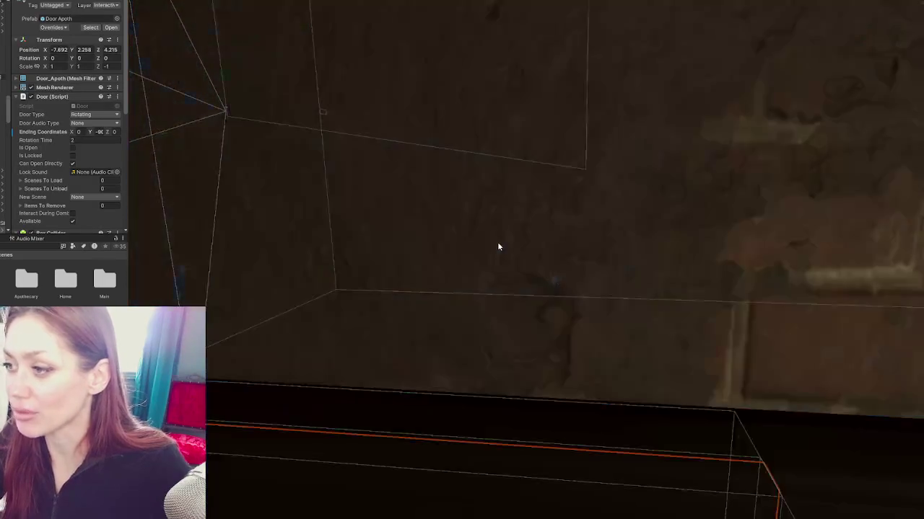
Frame the selected apothecary back door and orbit around it while checking its Rotating Door script.
key("f")
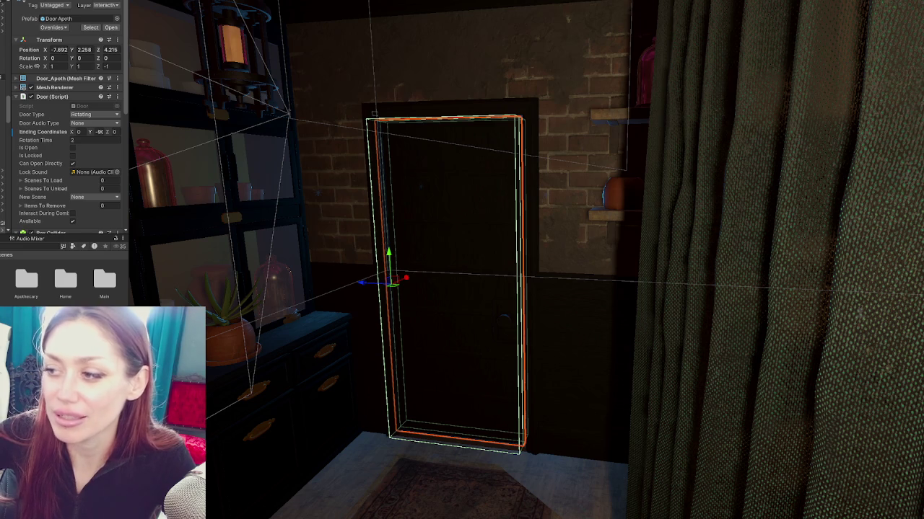
scroll(468, 245, "down", 3)
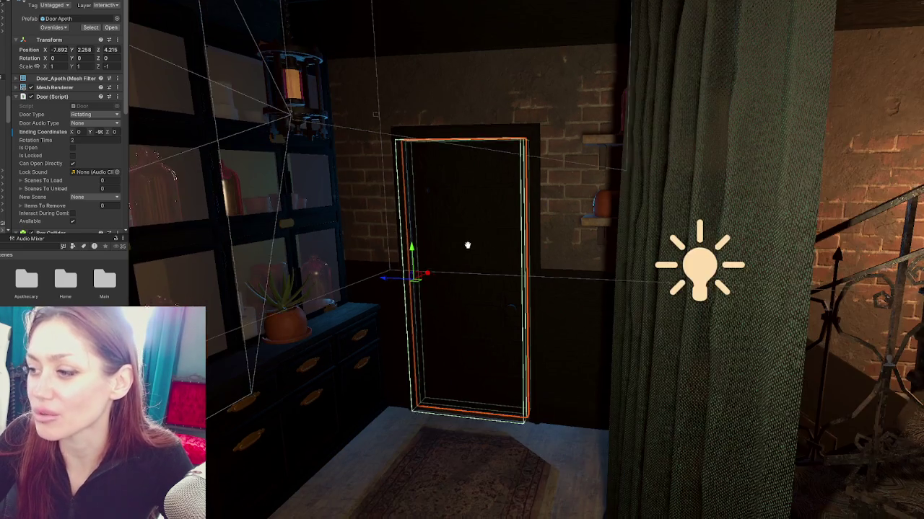
scroll(468, 245, "down", 5)
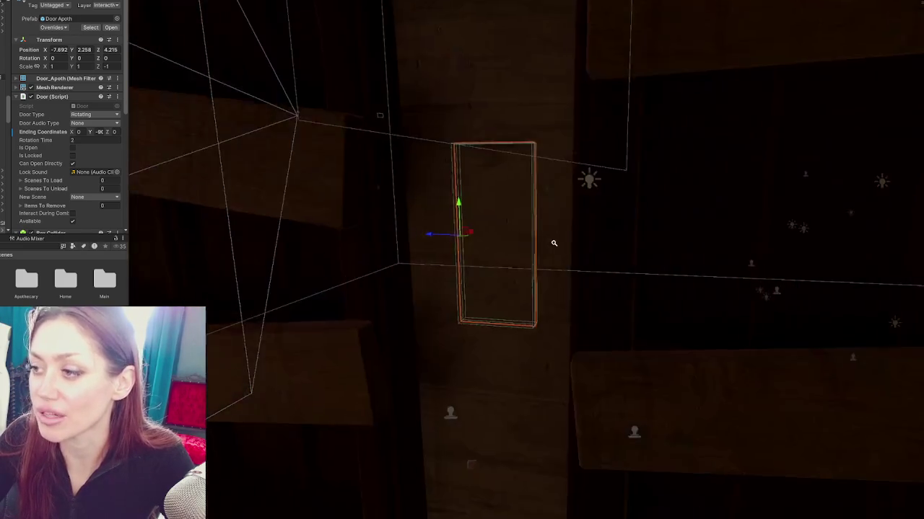
scroll(553, 244, "up", 6)
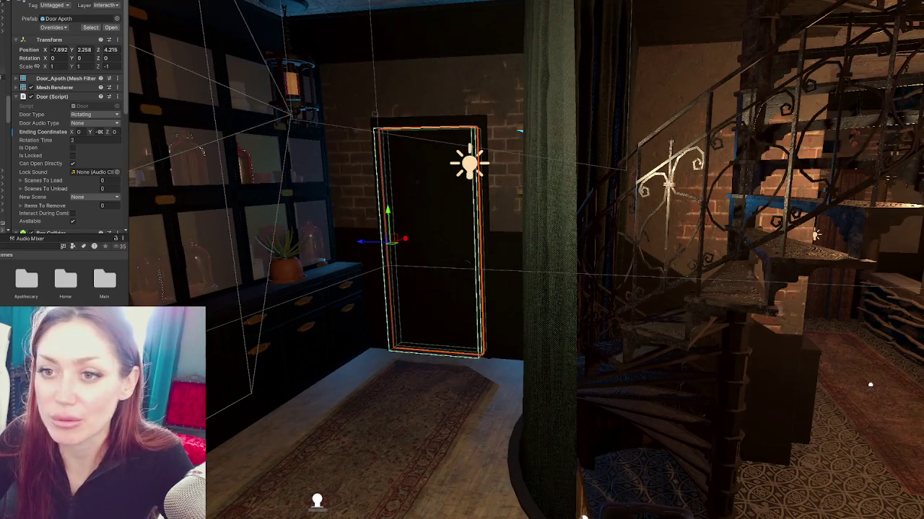
left_click_drag(224, 144, 292, 146)
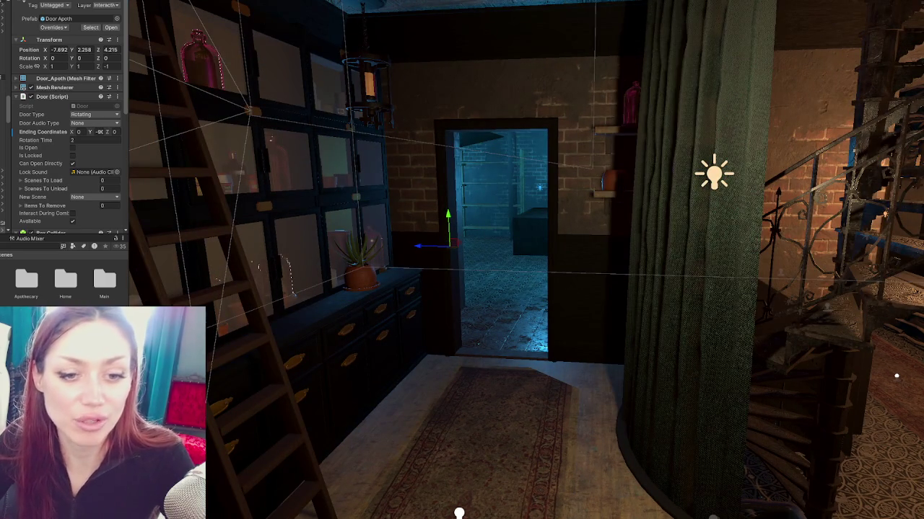
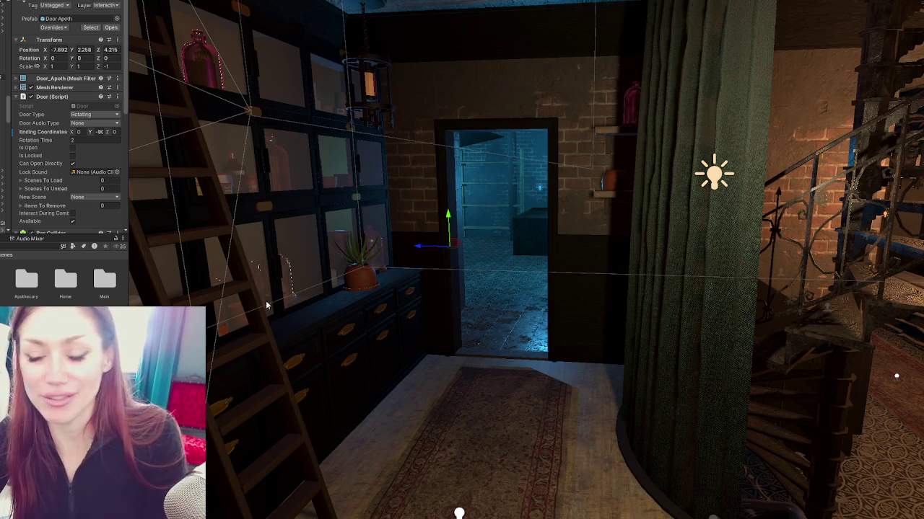
Fly through the blue-lit storeroom, past the back and side shelves and the narrow shelf corridor.
key("w")
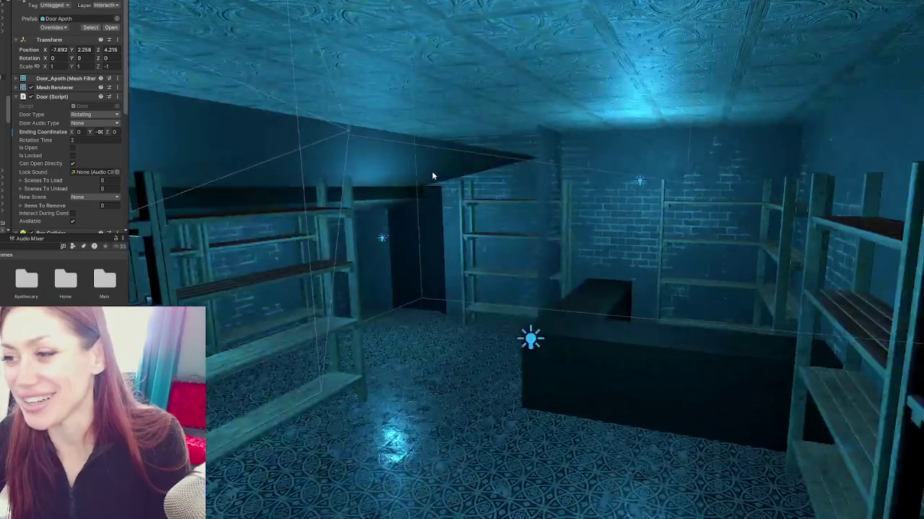
key("w")
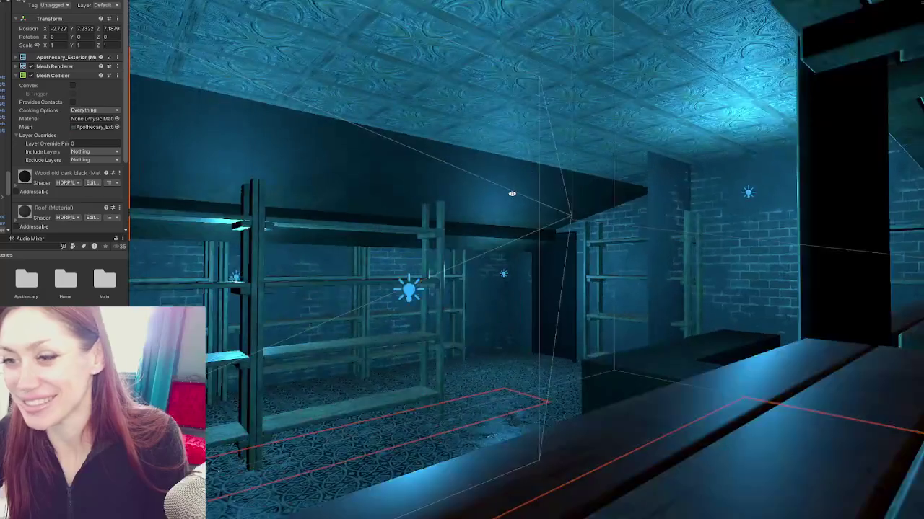
key("w")
key("d")
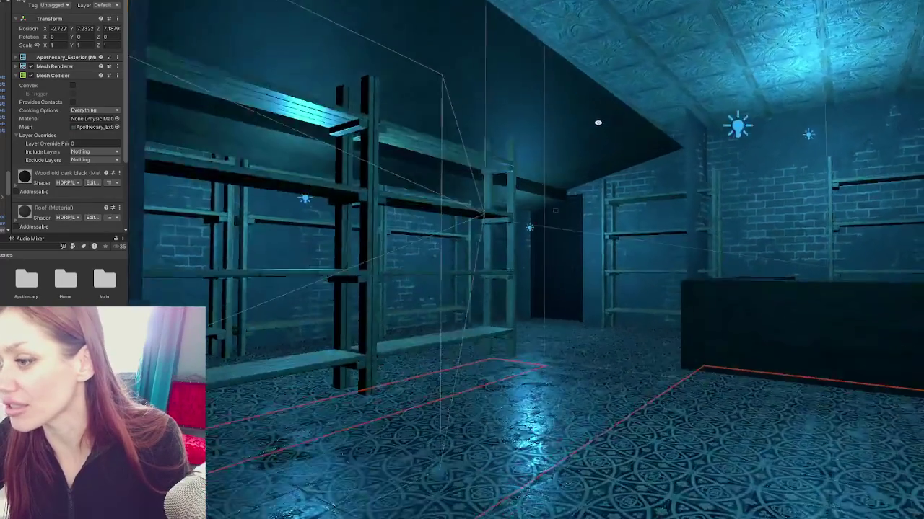
key("w")
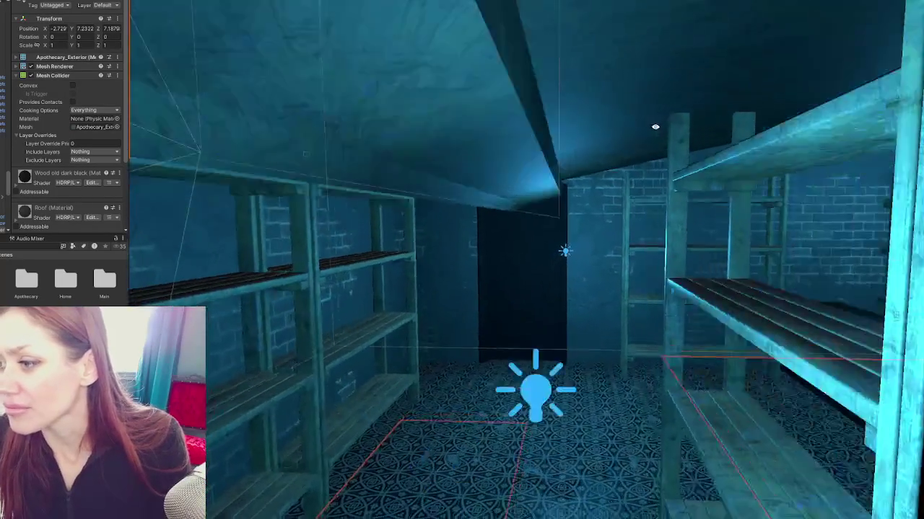
key("w")
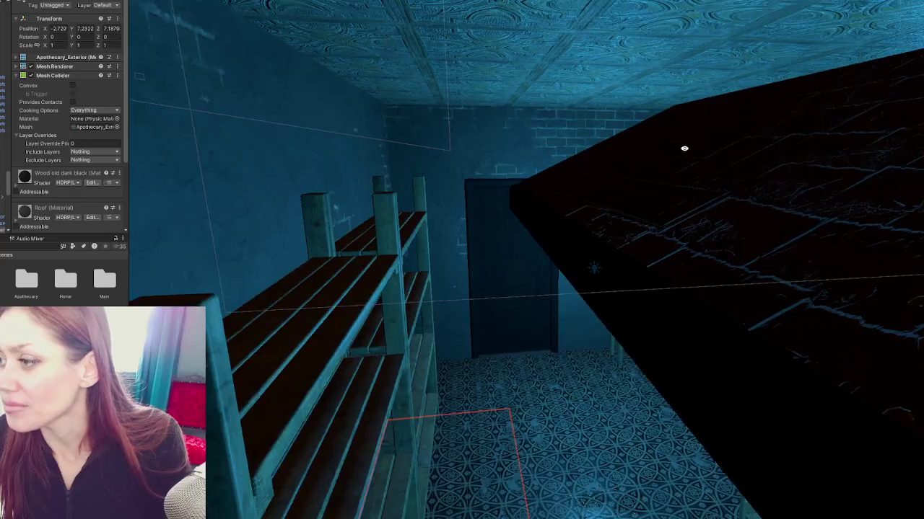
key("s")
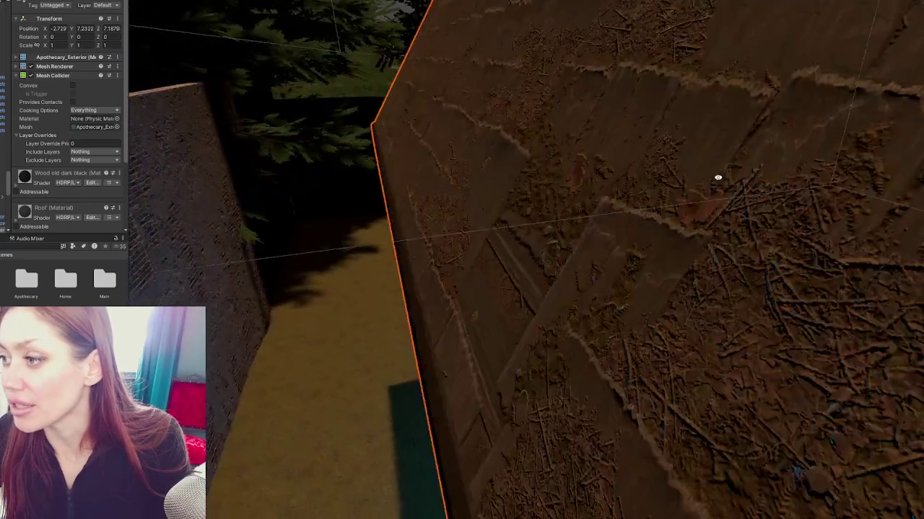
key("w")
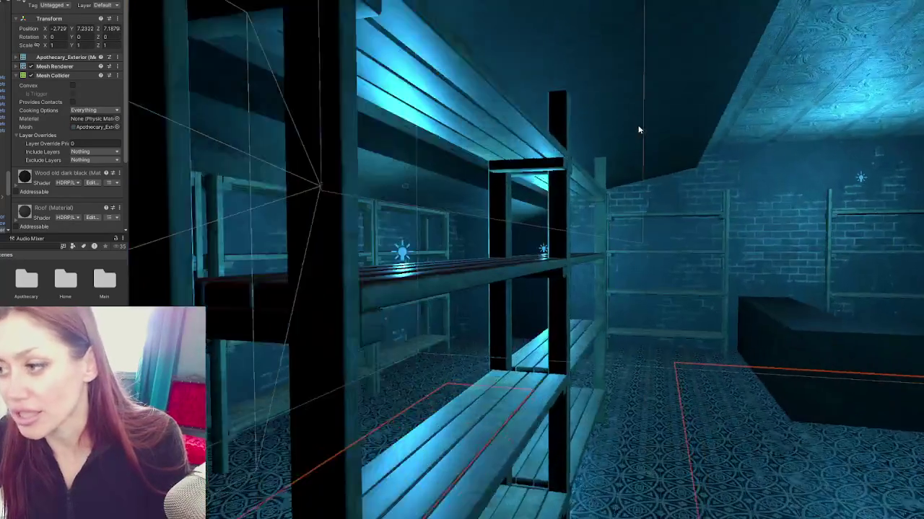
key("w")
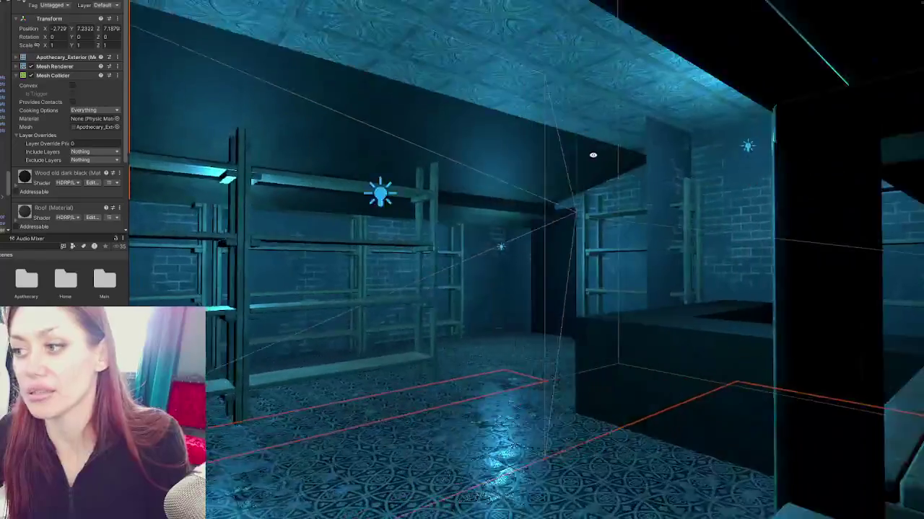
key("a")
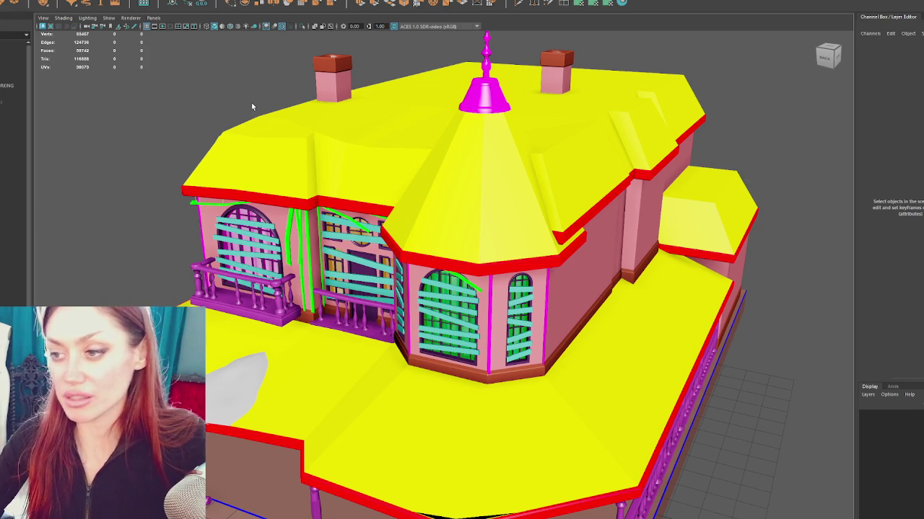
Select the roof and house mesh, then close in on the side of one wing.
left_click(233, 173)
scroll(233, 173, "down", 3)
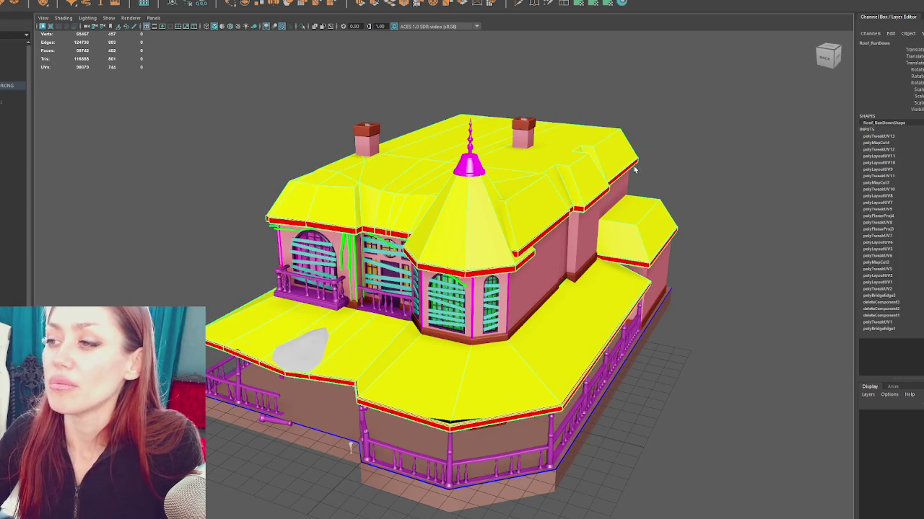
mouse_move(513, 135)
left_mouse_down()
mouse_move(309, 116)
mouse_move(329, 77)
mouse_move(507, 107)
mouse_move(443, 110)
left_mouse_up()
left_click(282, 199)
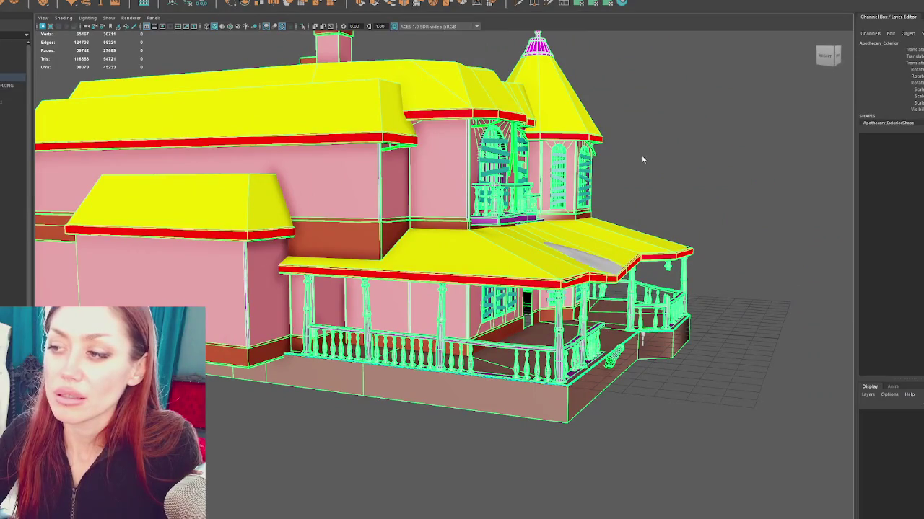
left_click_drag(417, 163, 635, 155)
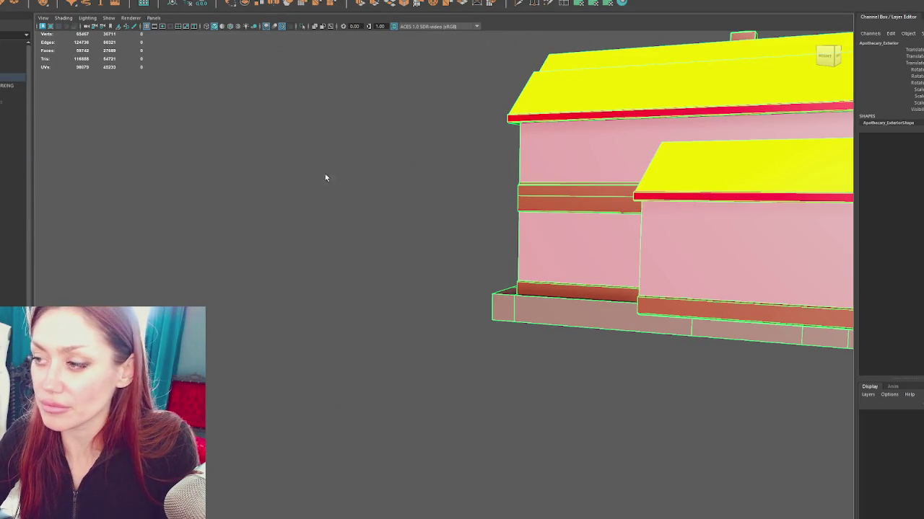
Orbit back out and below the house to view the roof's underside, then select the roof.
left_click(487, 168)
left_click_drag(487, 168, 340, 173)
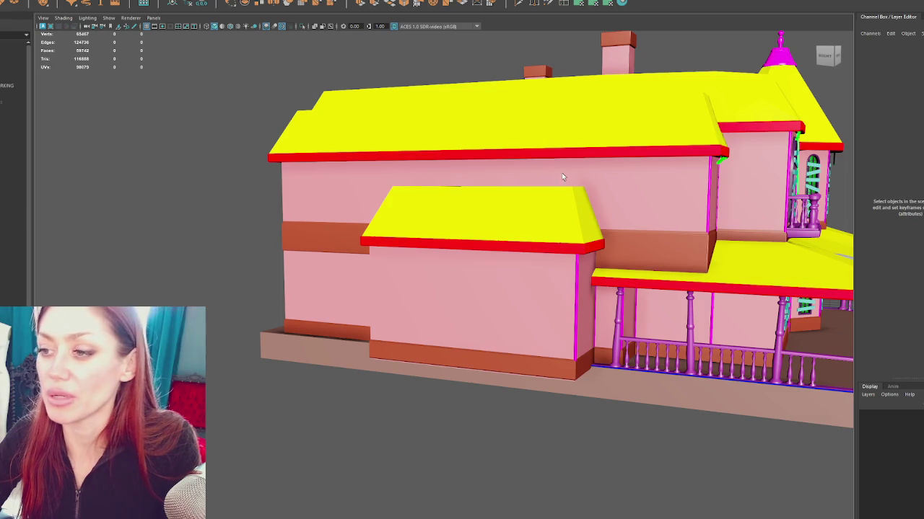
scroll(562, 177, "down", 5)
mouse_move(536, 173)
left_mouse_down()
mouse_move(512, 178)
mouse_move(463, 153)
mouse_move(495, 206)
mouse_move(449, 233)
mouse_move(657, 161)
mouse_move(631, 181)
mouse_move(591, 186)
mouse_move(585, 166)
mouse_move(579, 239)
mouse_move(567, 200)
mouse_move(548, 192)
mouse_move(317, 209)
mouse_move(704, 200)
mouse_move(572, 176)
mouse_move(635, 176)
mouse_move(568, 215)
mouse_move(392, 237)
mouse_move(455, 237)
mouse_move(437, 238)
mouse_move(445, 241)
mouse_move(377, 200)
mouse_move(468, 161)
mouse_move(412, 194)
mouse_move(407, 210)
left_mouse_up()
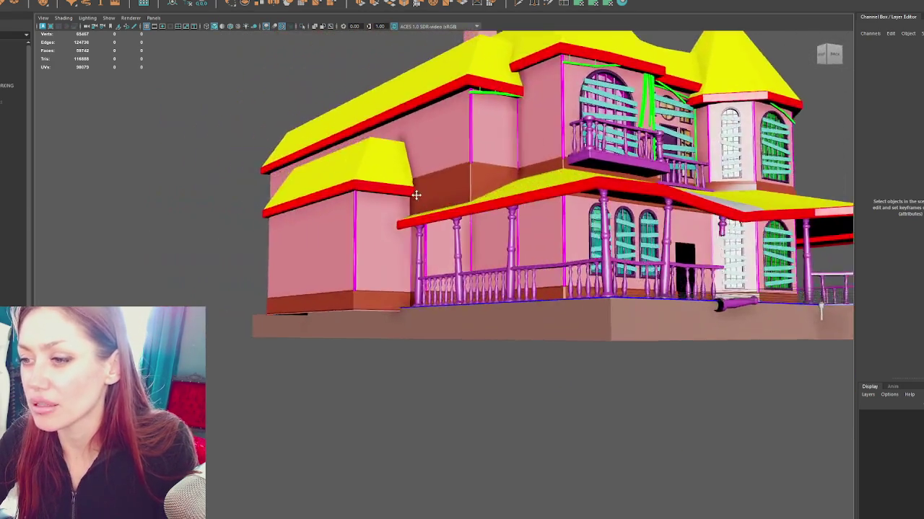
scroll(497, 214, "up", 8)
left_click(291, 221)
scroll(454, 235, "down", 5)
Select both yellow roof pieces and Apothecary_Exterior, viewing the roof and beam from new angles.
left_click(408, 209)
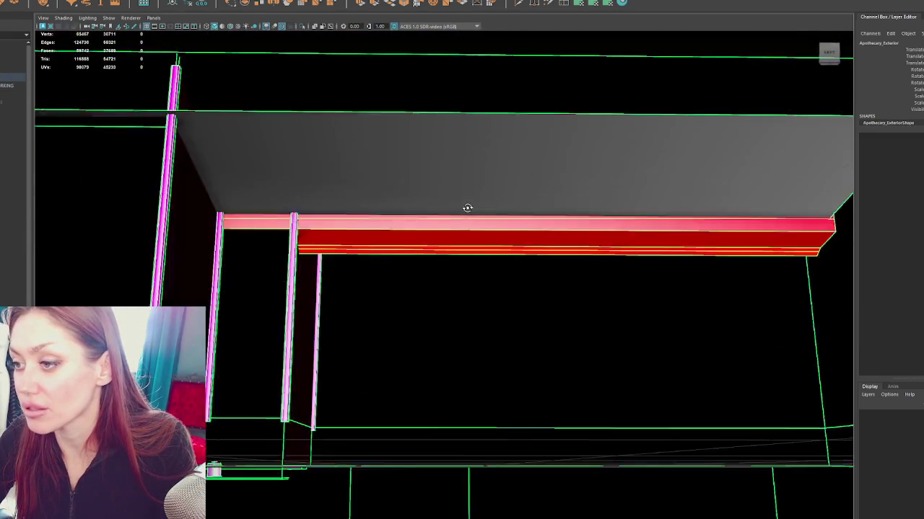
left_click_drag(466, 209, 397, 203)
left_click(425, 185)
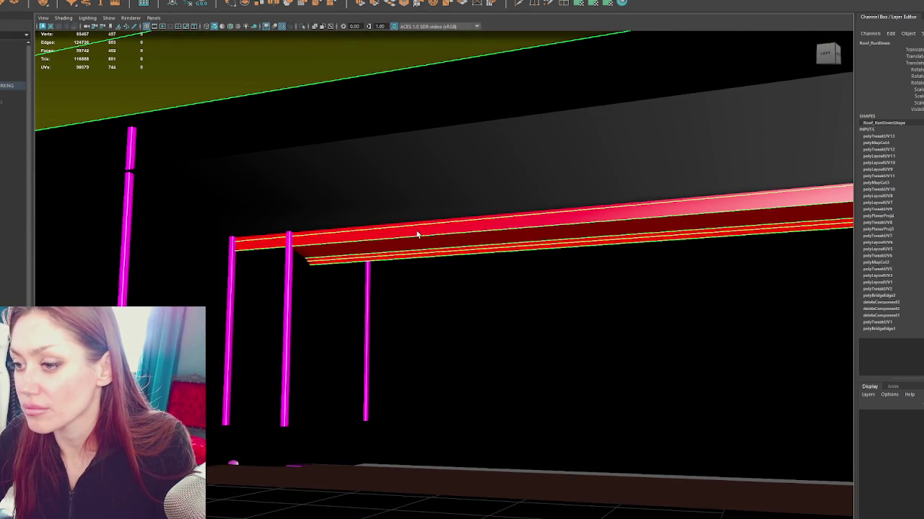
left_click(426, 194)
left_click_drag(427, 188, 431, 228)
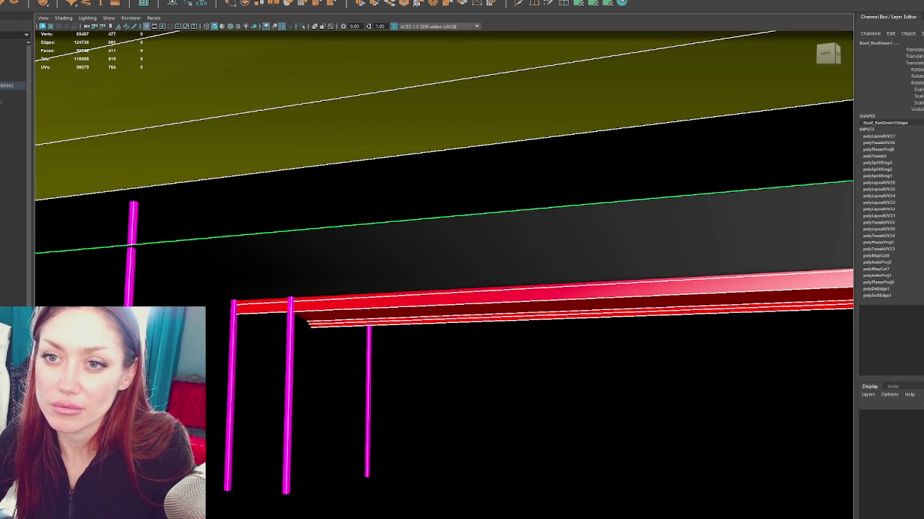
left_click(14, 78)
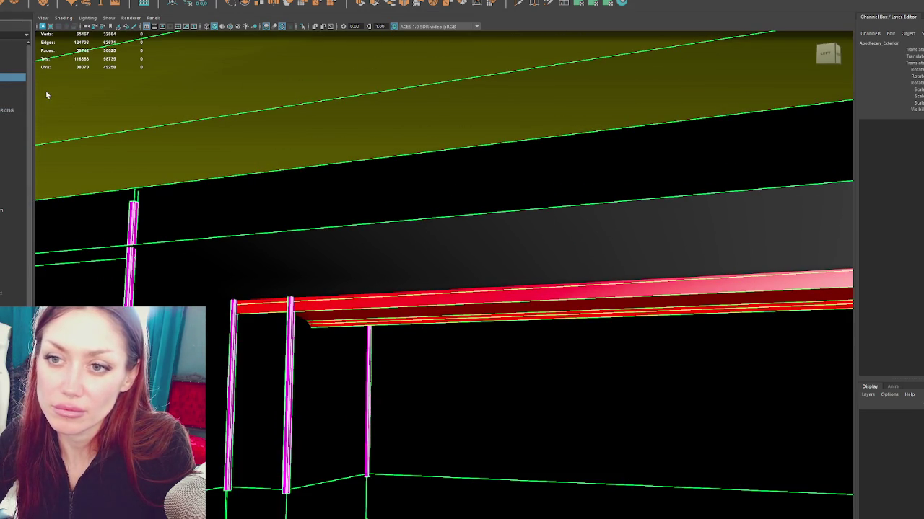
left_click(345, 301)
mouse_move(344, 300)
left_mouse_down()
mouse_move(420, 268)
mouse_move(452, 265)
mouse_move(491, 288)
mouse_move(491, 268)
mouse_move(567, 272)
mouse_move(650, 246)
mouse_move(650, 208)
mouse_move(556, 261)
mouse_move(508, 303)
mouse_move(507, 282)
mouse_move(607, 270)
mouse_move(497, 319)
mouse_move(449, 293)
mouse_move(474, 274)
mouse_move(443, 323)
mouse_move(503, 327)
mouse_move(396, 322)
mouse_move(478, 276)
mouse_move(443, 252)
mouse_move(415, 267)
mouse_move(573, 262)
mouse_move(462, 270)
mouse_move(568, 253)
mouse_move(671, 176)
mouse_move(656, 150)
mouse_move(721, 161)
mouse_move(674, 303)
left_mouse_up()
left_click(639, 166)
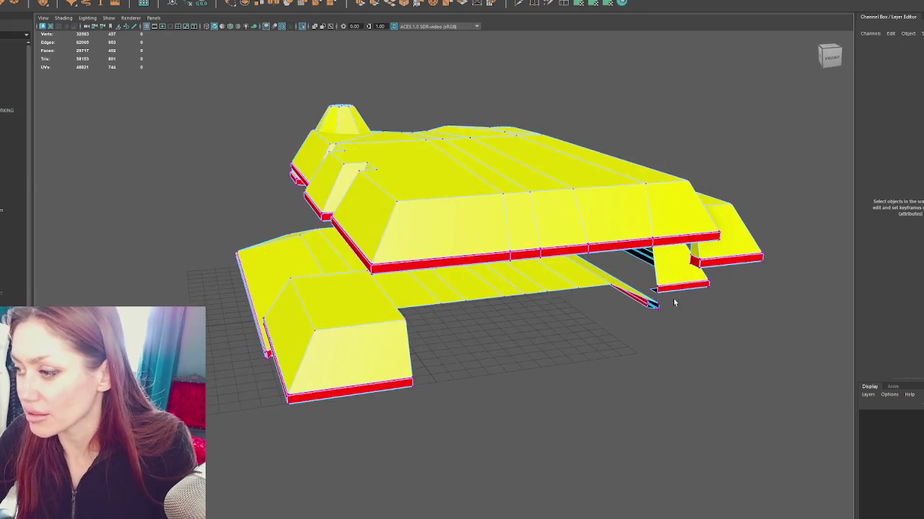
Slide the long lower roof piece to the right and stop isolating the roofs.
left_click(643, 307)
mouse_move(627, 279)
left_mouse_down()
mouse_move(625, 303)
mouse_move(512, 324)
mouse_move(390, 291)
left_mouse_up()
mouse_move(228, 265)
left_mouse_down()
mouse_move(344, 282)
mouse_move(331, 292)
mouse_move(349, 279)
left_mouse_up()
right_click(618, 192)
left_click(620, 340)
Toggle between wireframe and textured shading, then view the whole house from above.
left_click(390, 295)
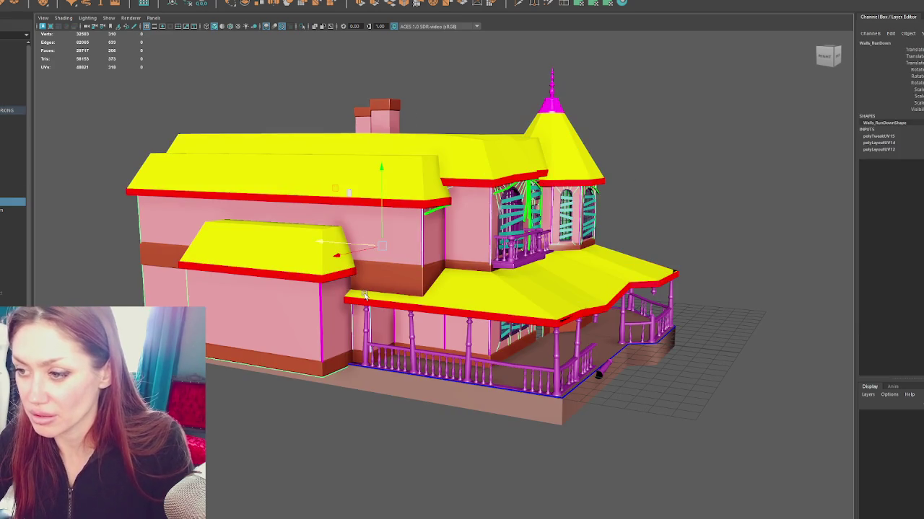
key("4")
key("6")
scroll(347, 298, "up", 3)
key("4")
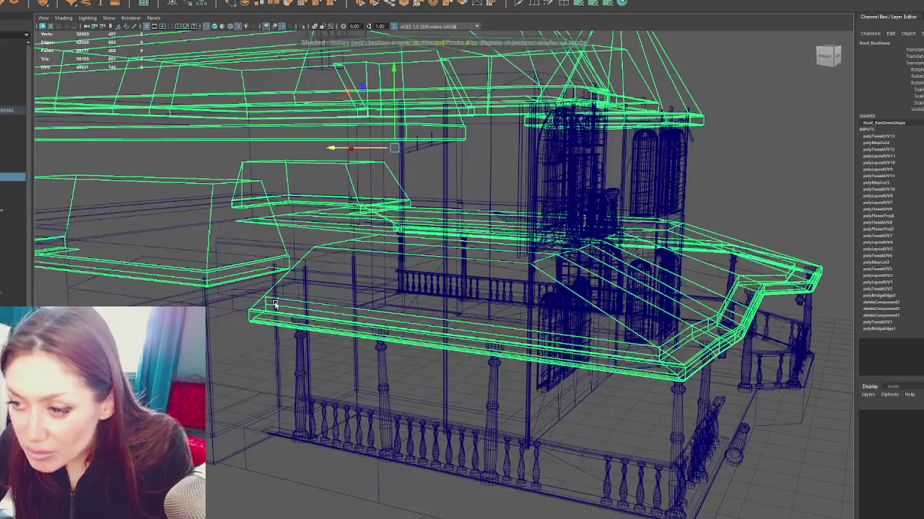
key("6")
mouse_move(408, 173)
left_mouse_down()
mouse_move(430, 207)
mouse_move(490, 202)
mouse_move(459, 208)
left_mouse_up()
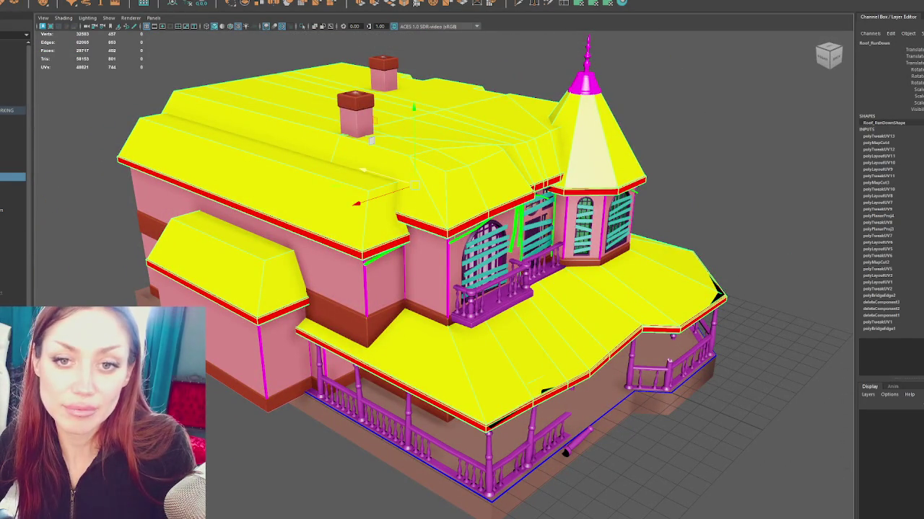
left_click_drag(258, 254, 311, 235)
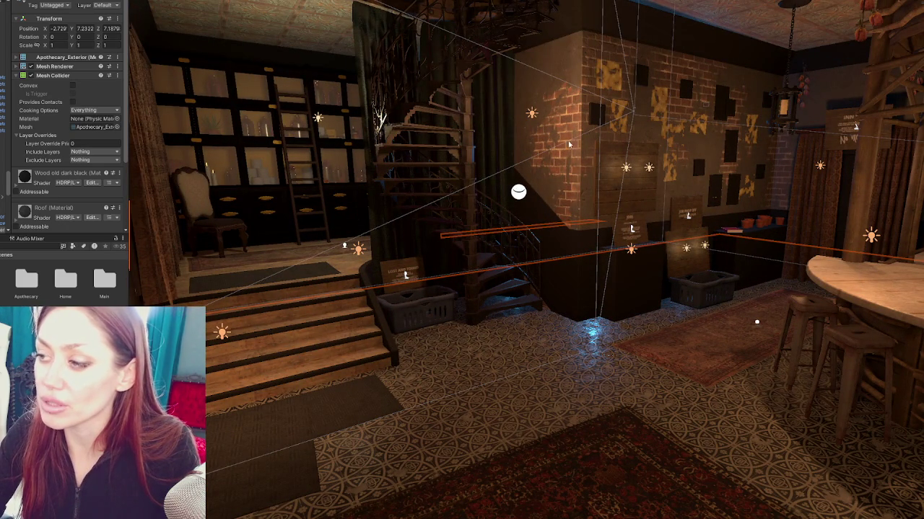
left_click(628, 229)
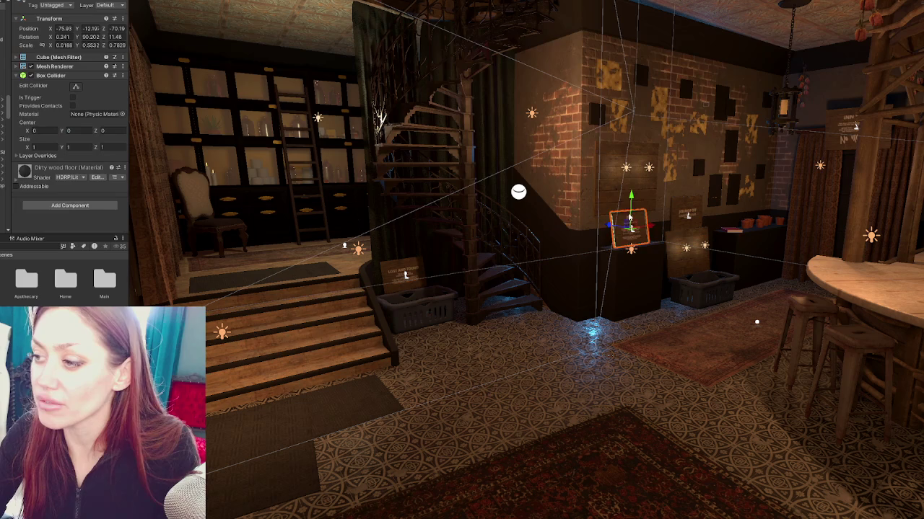
mouse_move(629, 218)
left_mouse_down()
mouse_move(654, 109)
mouse_move(653, 162)
mouse_move(657, 153)
left_mouse_up()
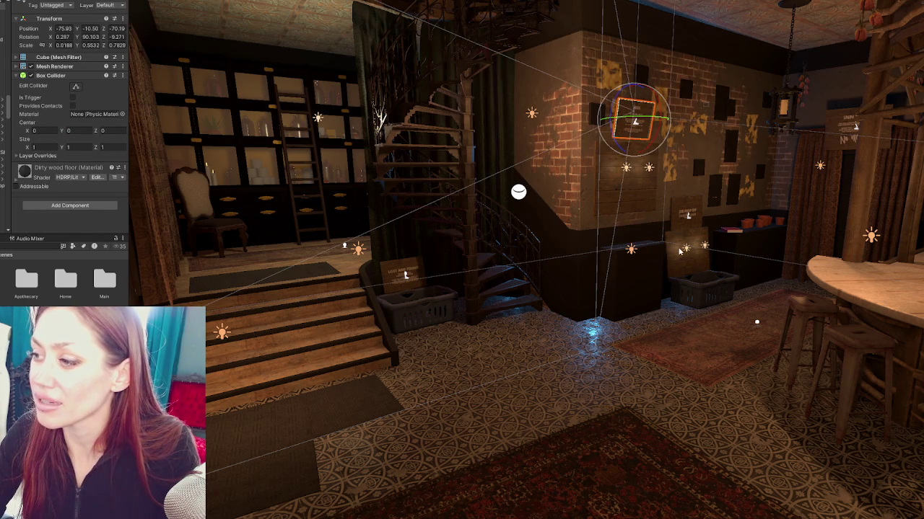
key("ctrl+z")
key("ctrl+z")
scroll(408, 247, "up", 3)
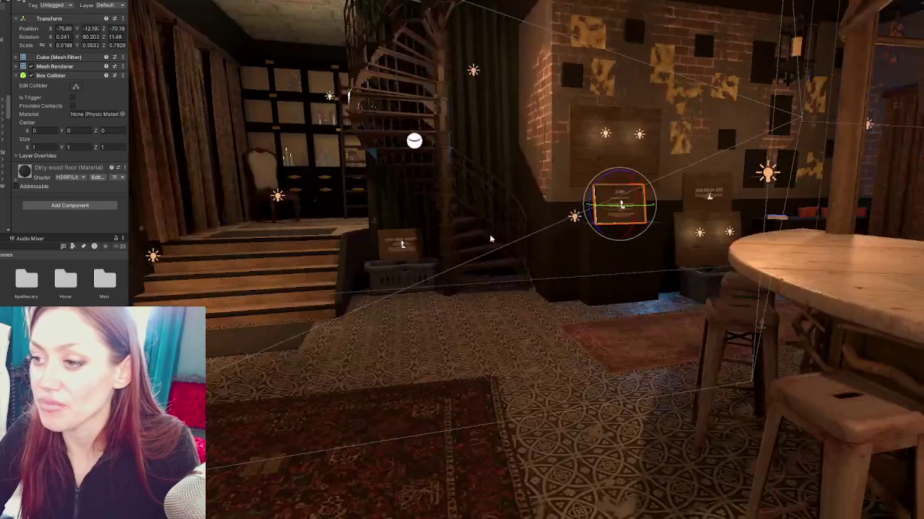
mouse_move(312, 212)
left_mouse_down()
mouse_move(425, 211)
mouse_move(409, 130)
mouse_move(612, 147)
mouse_move(613, 156)
left_mouse_up()
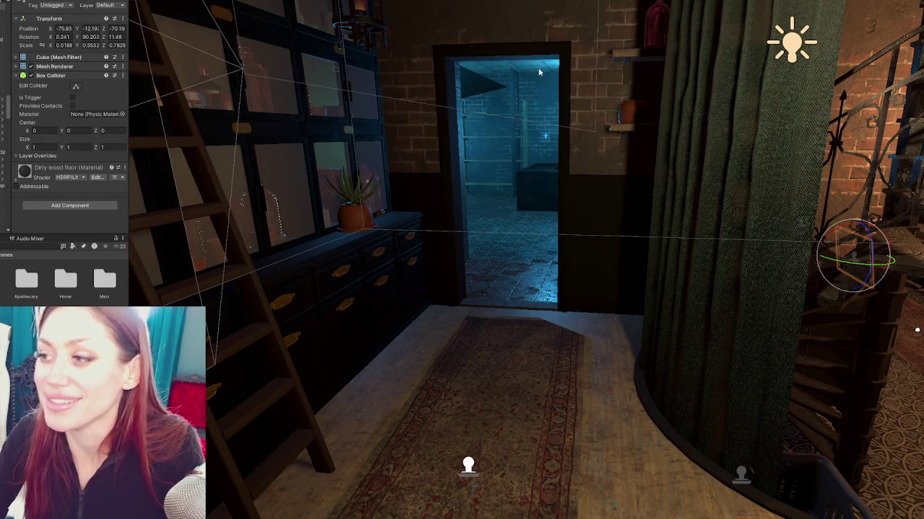
left_click_drag(599, 228, 526, 264)
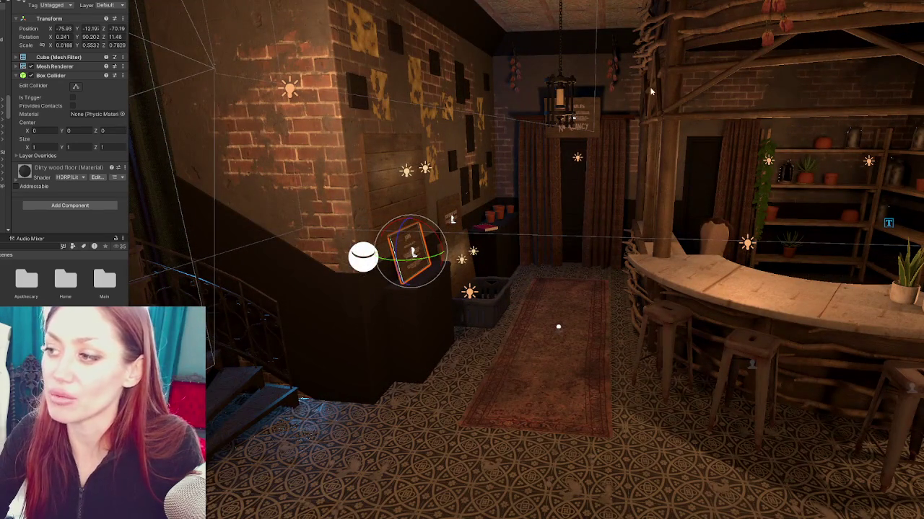
mouse_move(356, 174)
left_mouse_down()
mouse_move(456, 247)
mouse_move(701, 345)
mouse_move(473, 103)
mouse_move(535, 199)
mouse_move(532, 170)
left_mouse_up()
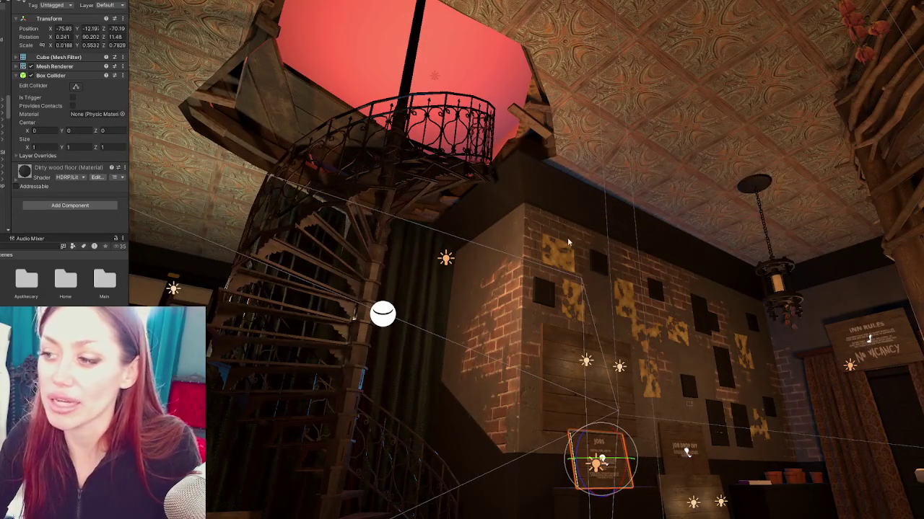
left_click(396, 169)
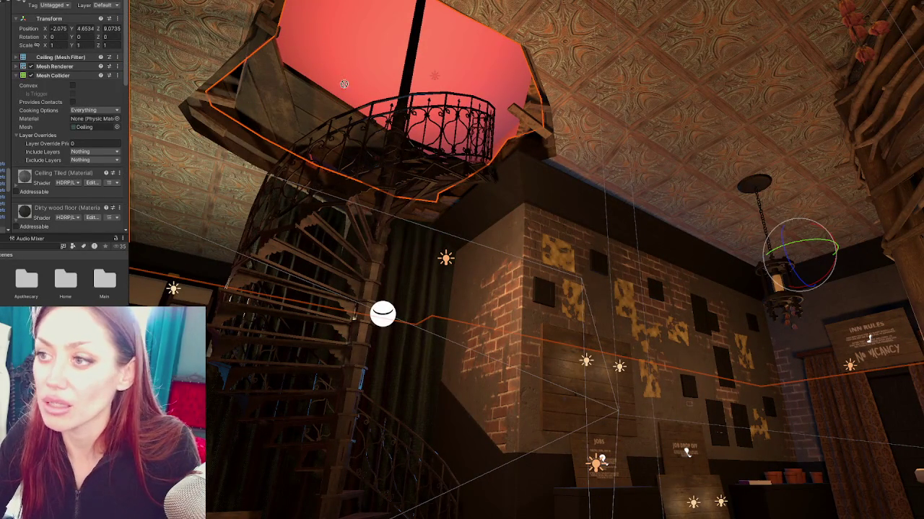
left_click_drag(474, 166, 552, 185)
left_click_drag(645, 312, 628, 314)
left_click(626, 314)
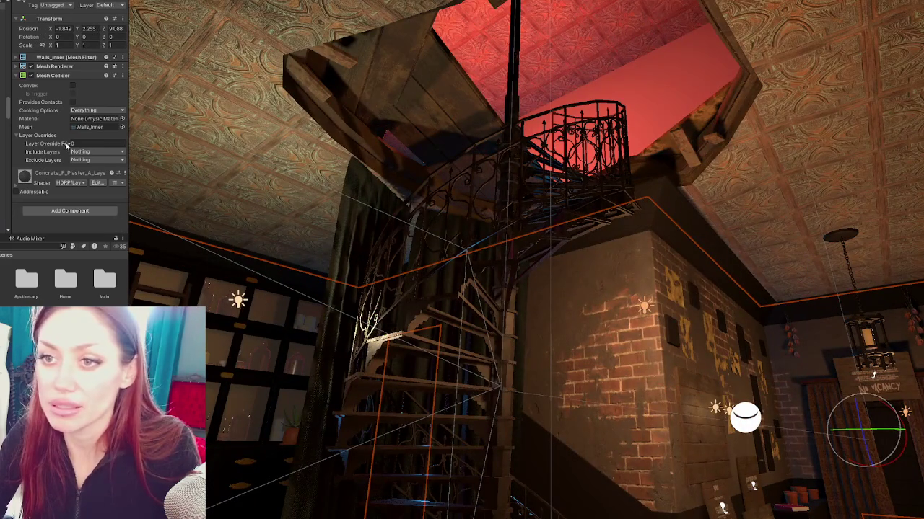
mouse_move(767, 114)
left_mouse_down()
mouse_move(725, 101)
mouse_move(523, 314)
mouse_move(481, 313)
mouse_move(455, 295)
mouse_move(388, 199)
left_mouse_up()
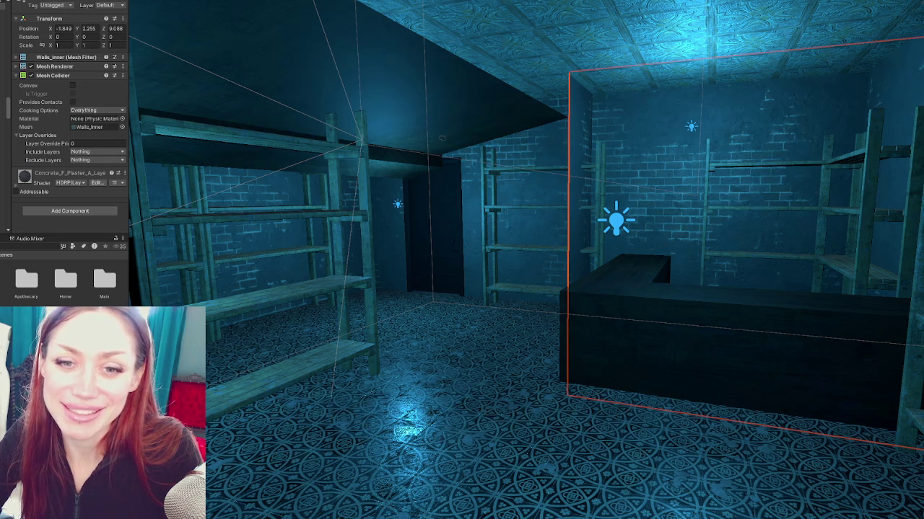
scroll(577, 247, "up", 10)
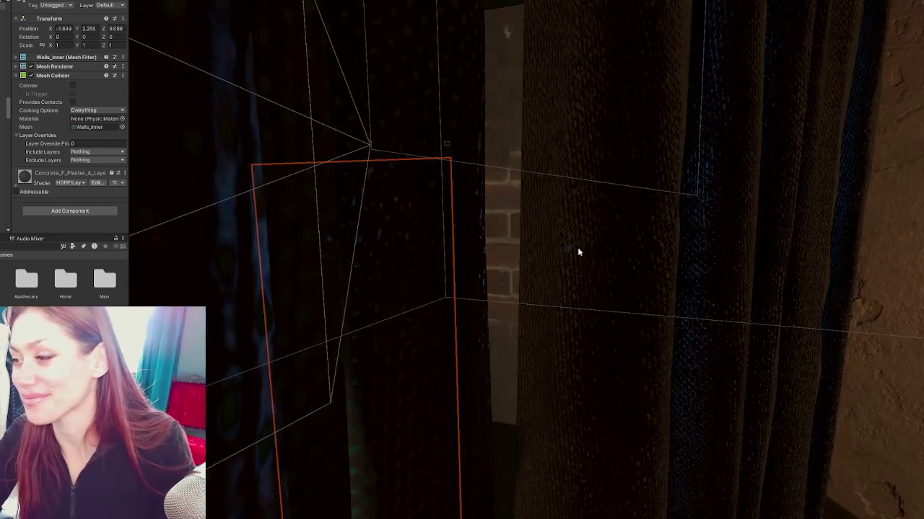
scroll(676, 287, "up", 5)
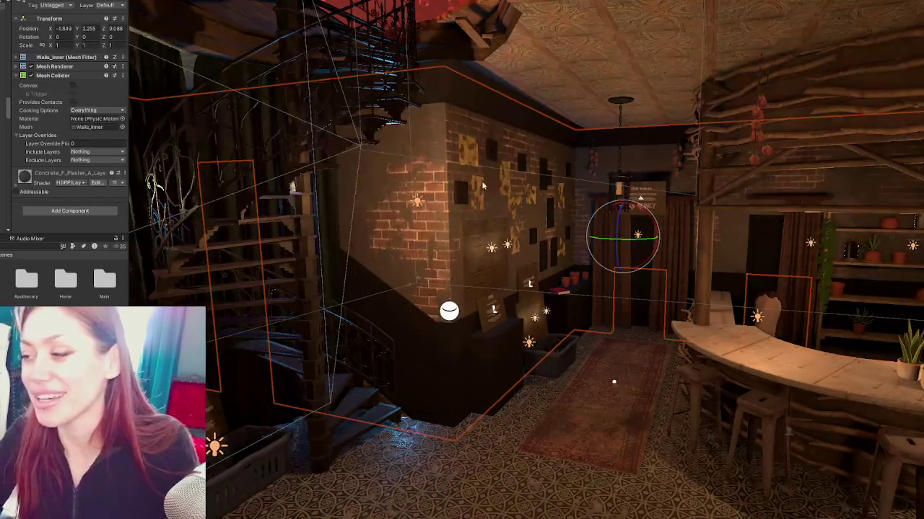
scroll(489, 255, "up", 5)
scroll(490, 255, "down", 5)
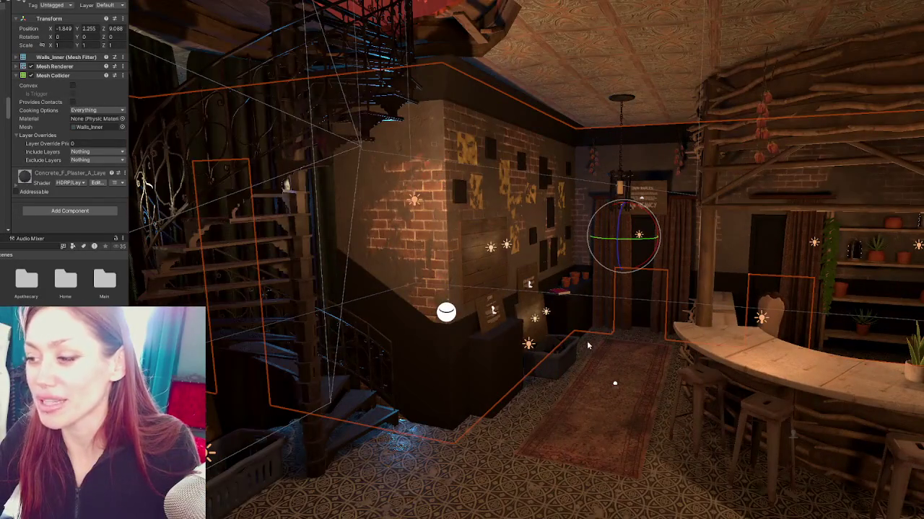
scroll(587, 341, "up", 5)
mouse_move(499, 318)
left_mouse_down()
mouse_move(564, 281)
mouse_move(332, 274)
left_mouse_up()
left_click_drag(598, 298, 570, 293)
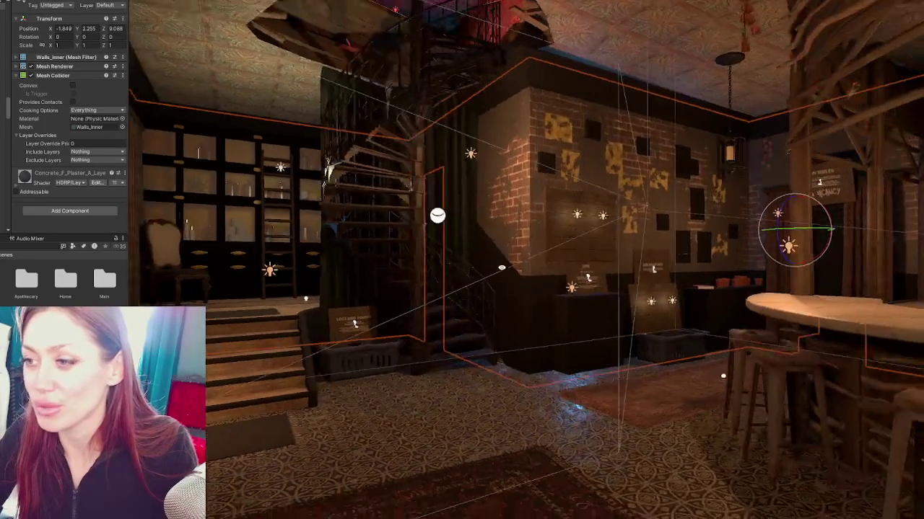
mouse_move(496, 75)
left_mouse_down()
mouse_move(548, 138)
mouse_move(568, 217)
mouse_move(464, 250)
mouse_move(406, 201)
mouse_move(475, 208)
mouse_move(223, 220)
left_mouse_up()
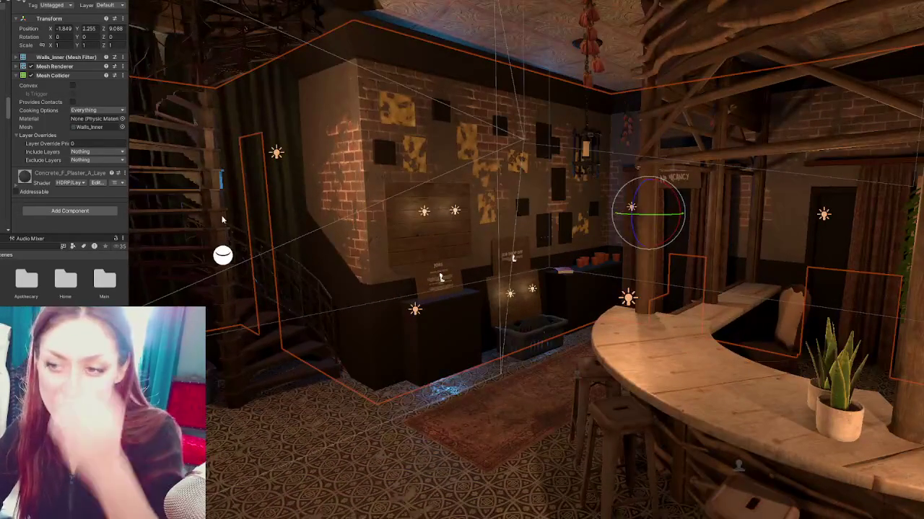
left_click_drag(276, 236, 205, 223)
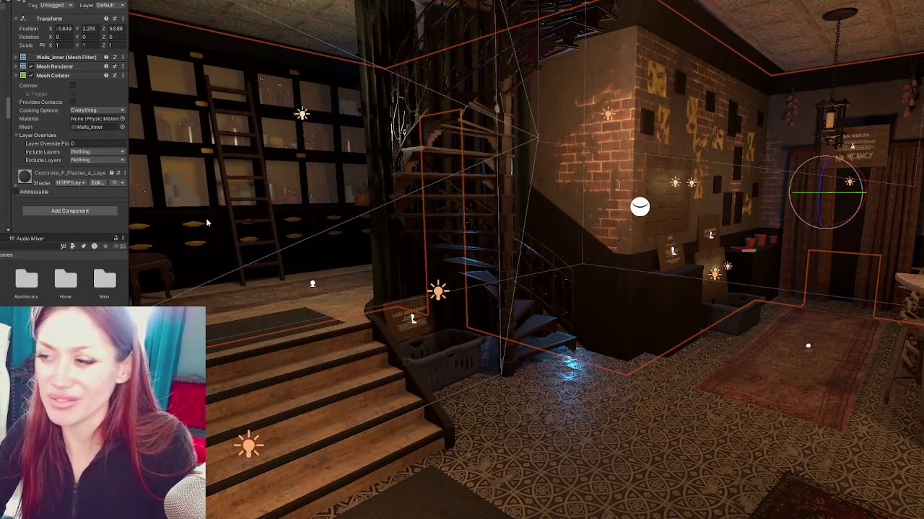
mouse_move(623, 276)
left_mouse_down()
mouse_move(579, 244)
mouse_move(555, 274)
mouse_move(469, 255)
mouse_move(521, 258)
mouse_move(495, 238)
left_mouse_up()
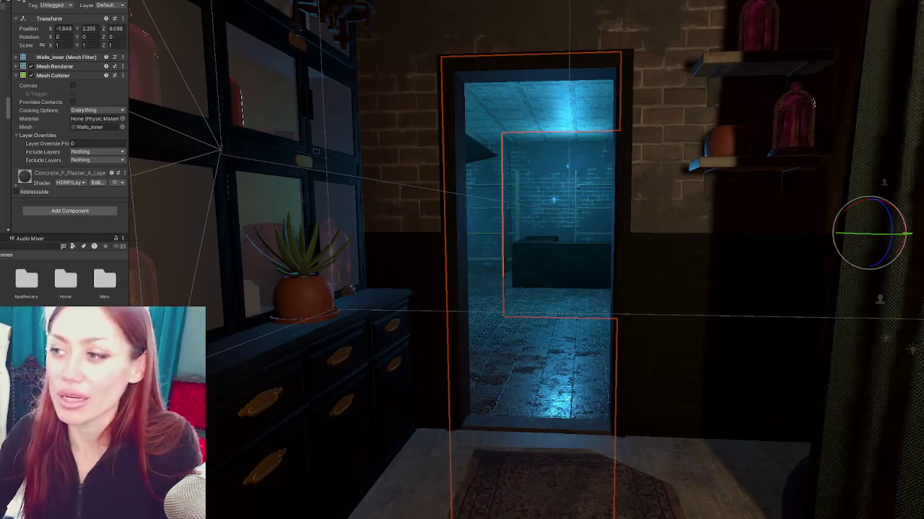
left_click_drag(474, 324, 647, 330)
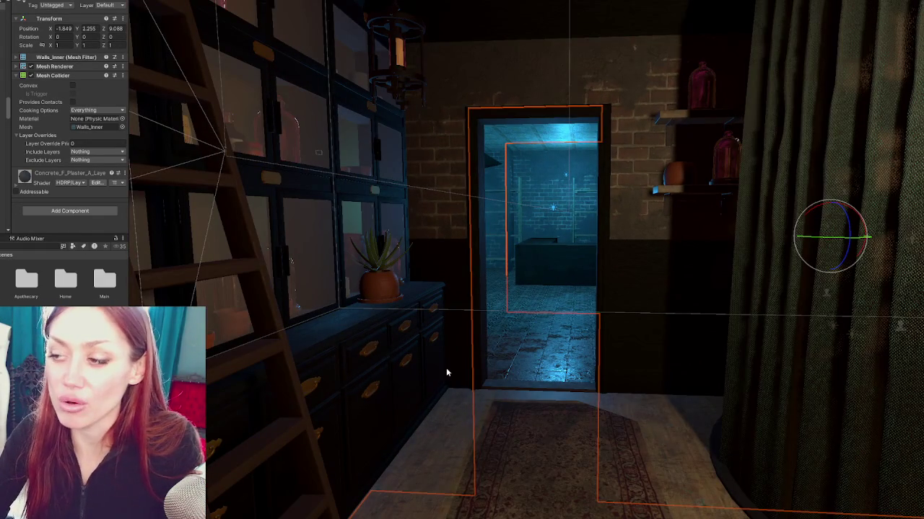
mouse_move(484, 377)
left_mouse_down()
mouse_move(486, 322)
mouse_move(516, 278)
mouse_move(519, 324)
mouse_move(558, 324)
mouse_move(532, 314)
mouse_move(674, 268)
mouse_move(94, 290)
left_mouse_up()
scroll(649, 274, "up", 3)
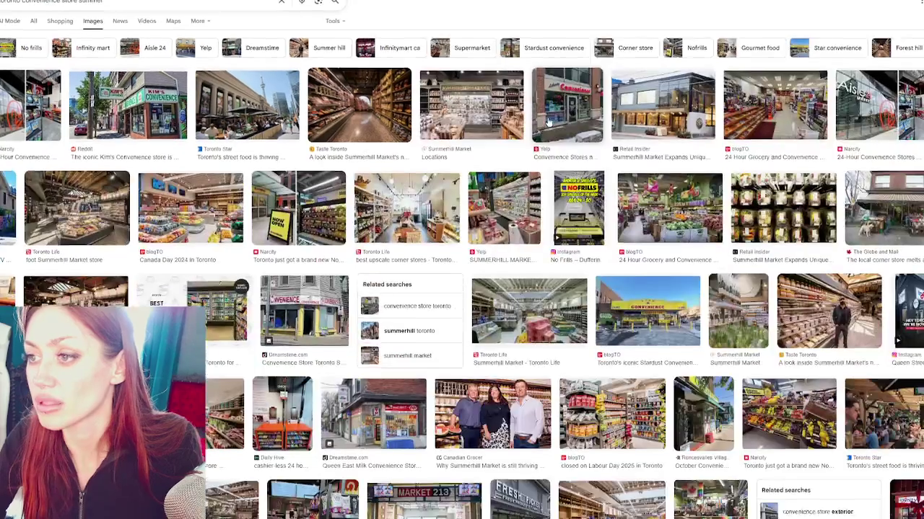
Scroll down through the Toronto convenience store plants image results.
scroll(549, 123, "down", 1)
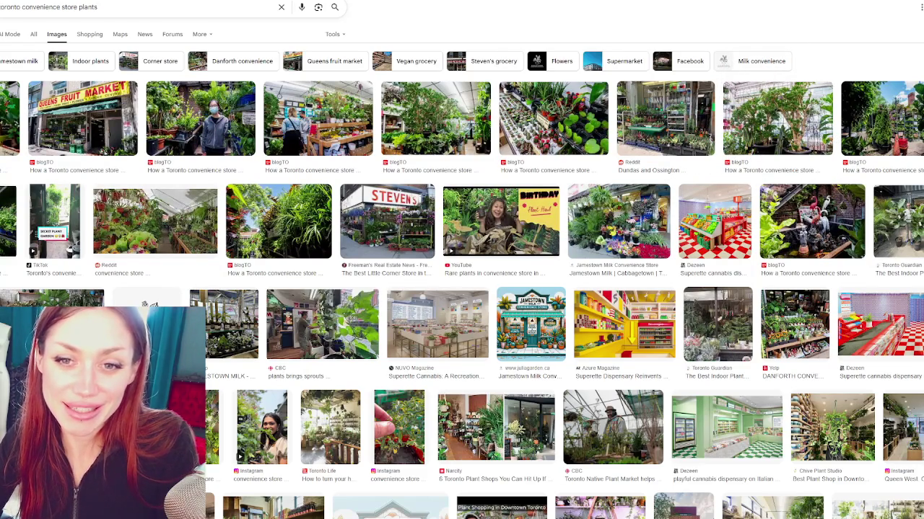
Preview the Queens Fruit Market, Reddit plant-store, blogTO and JAMESTOWN MILK store photos.
scroll(186, 85, "down", 2)
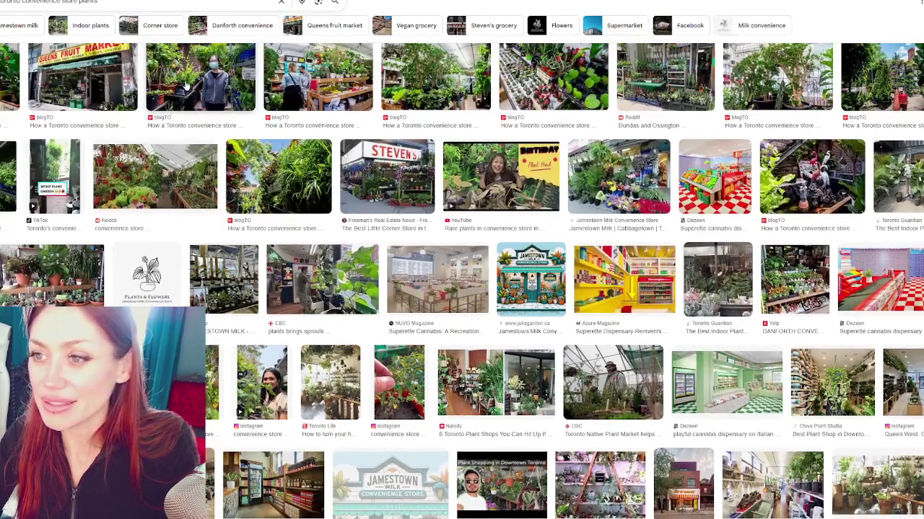
left_click(186, 85)
left_click(83, 78)
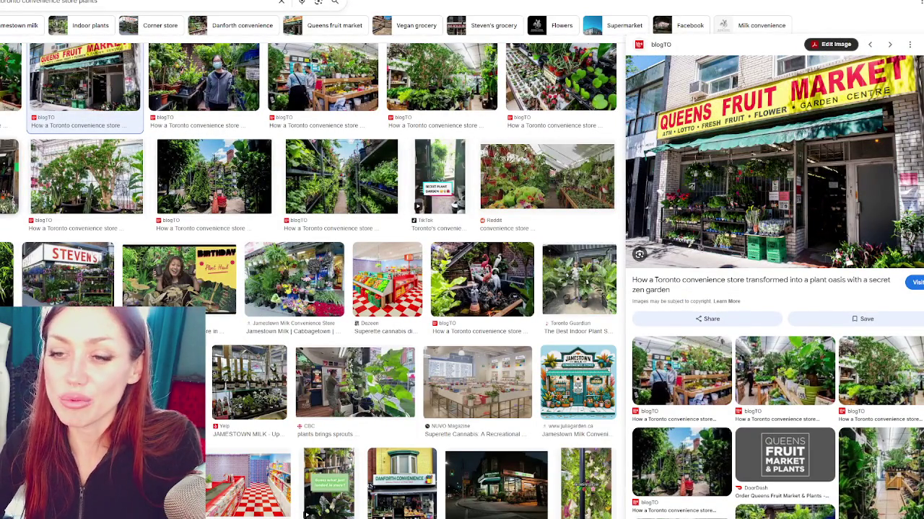
left_click(10, 177)
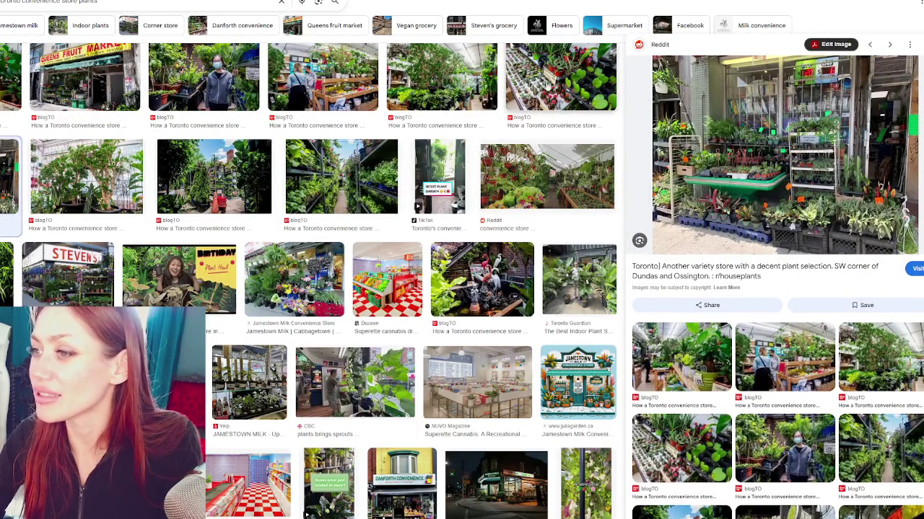
left_click(456, 82)
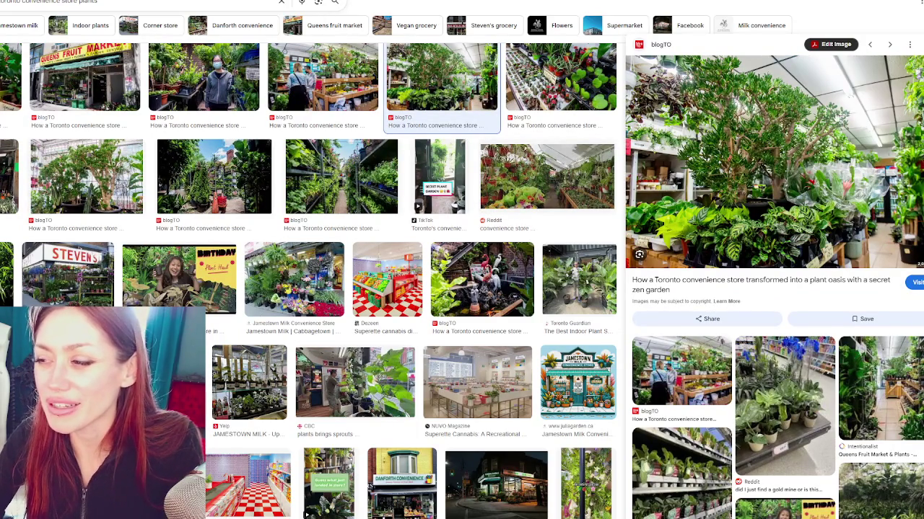
scroll(314, 150, "down", 1)
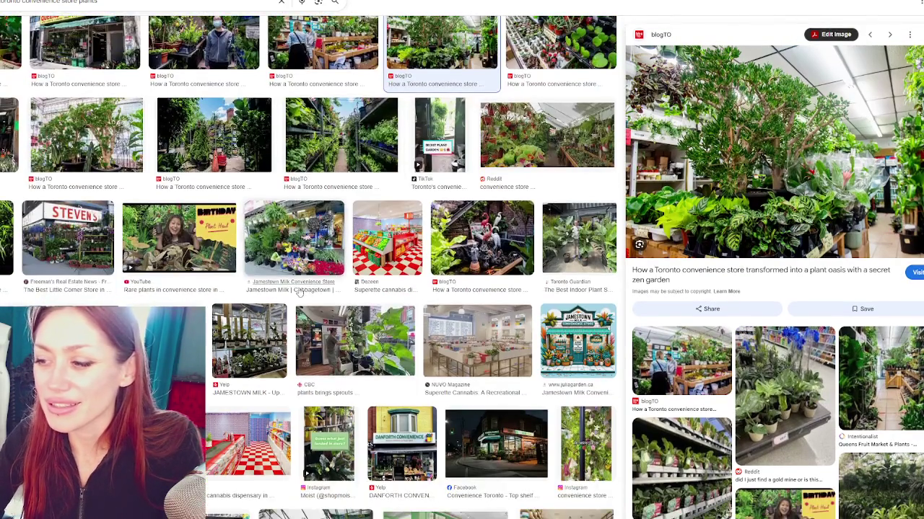
left_click(249, 339)
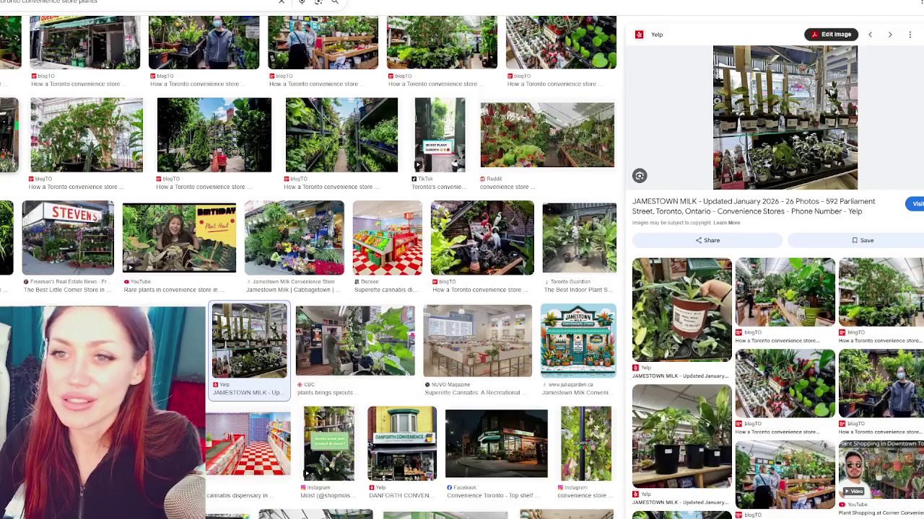
scroll(9, 88, "down", 2)
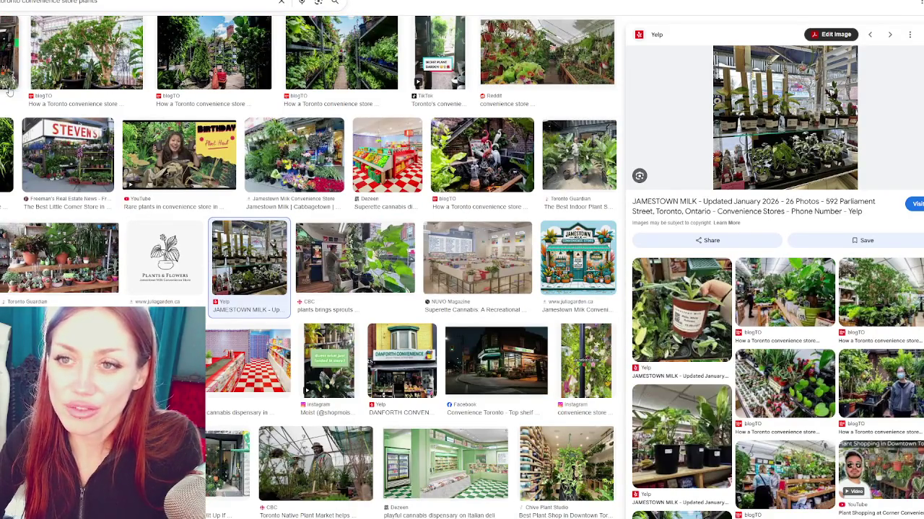
left_click(8, 88)
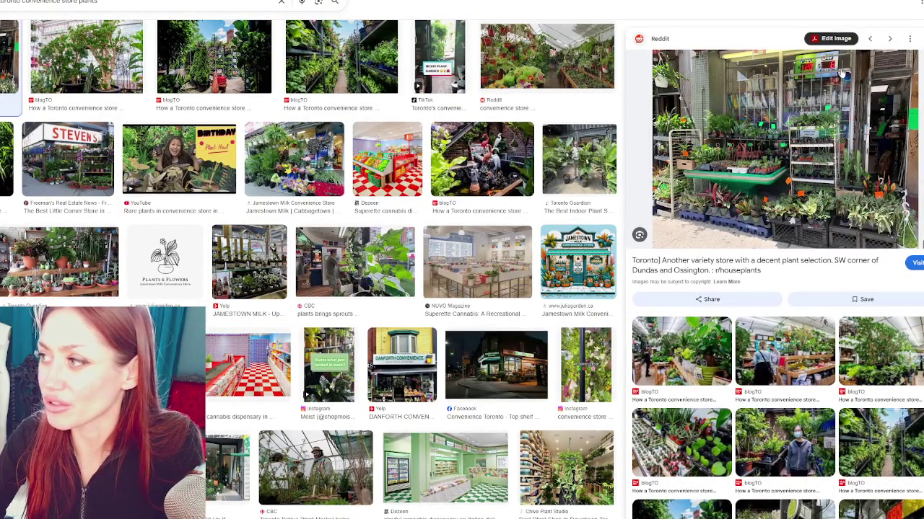
Preview the Toronto Guardian, CBC, DANFORTH CONVENIENCE and Toronto Native Plant Market photos.
scroll(879, 63, "down", 1)
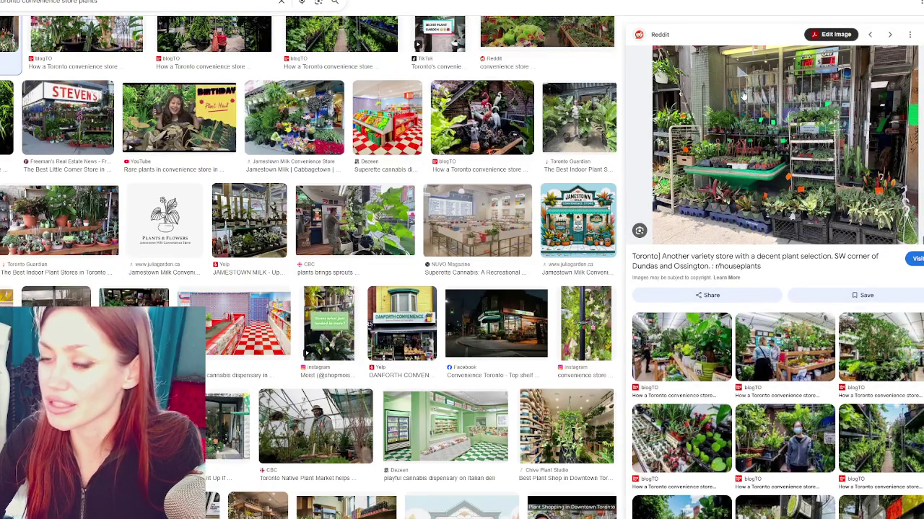
left_click(34, 212)
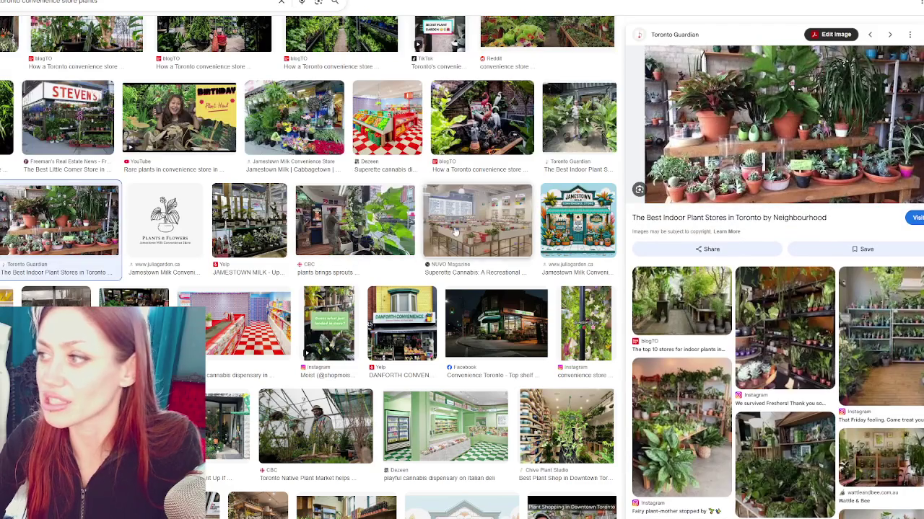
scroll(396, 194, "down", 1)
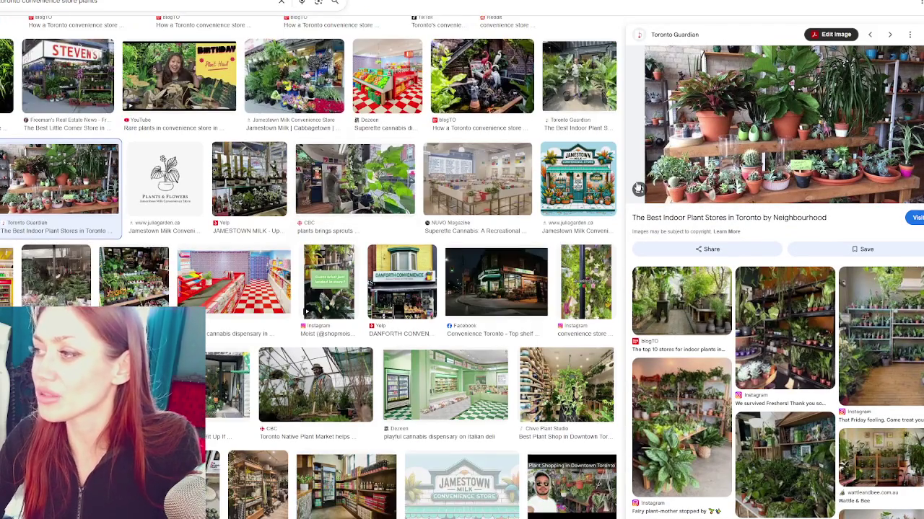
left_click(346, 184)
left_click(238, 189)
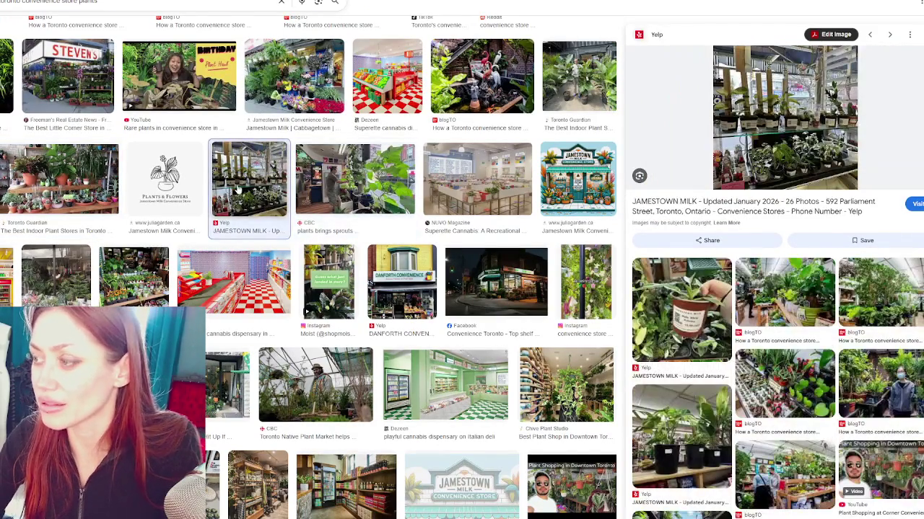
scroll(238, 189, "down", 2)
left_click(133, 206)
left_click(56, 205)
scroll(351, 162, "down", 2)
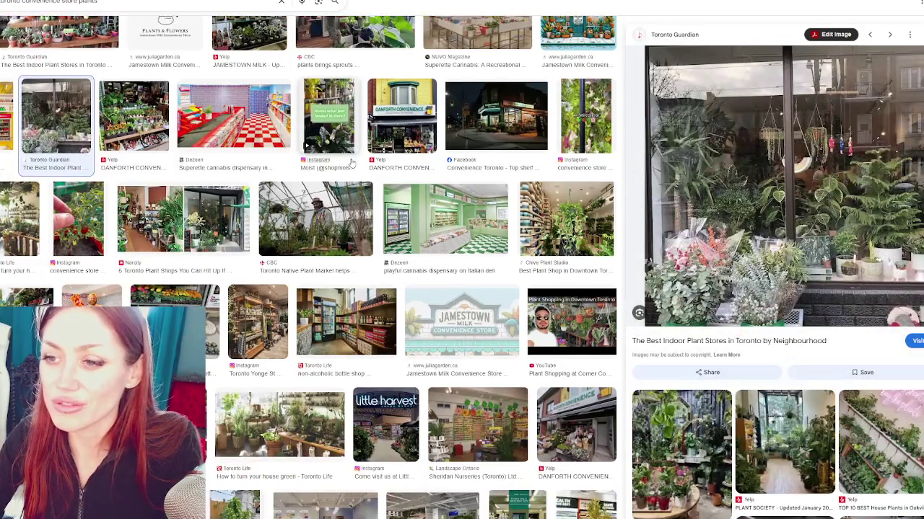
left_click(353, 205)
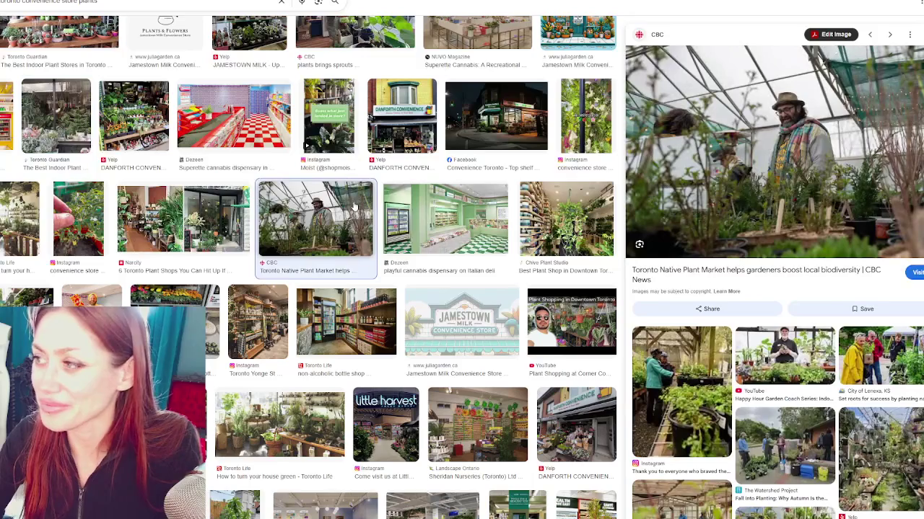
Preview the Chive Plant Studio and Toronto Life photos, ending on the quirky convenience store.
scroll(355, 216, "down", 2)
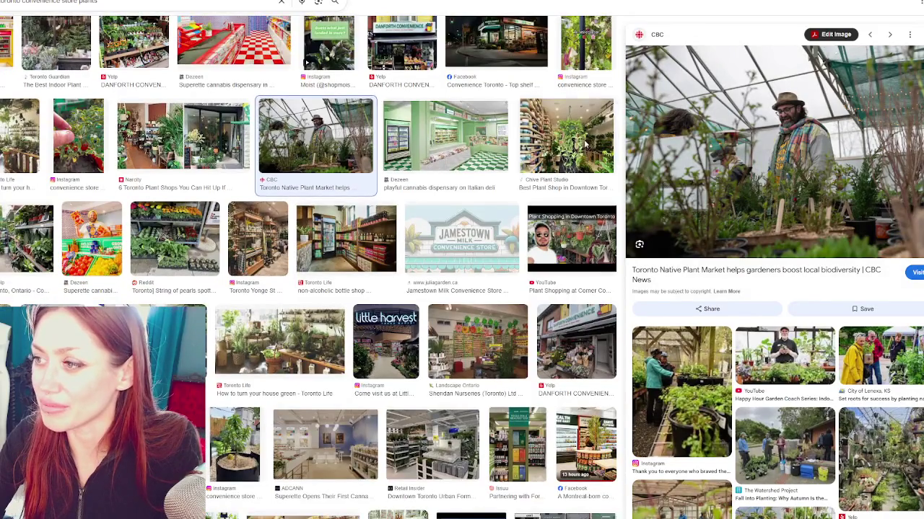
left_click(566, 137)
scroll(209, 220, "down", 3)
left_click(220, 217)
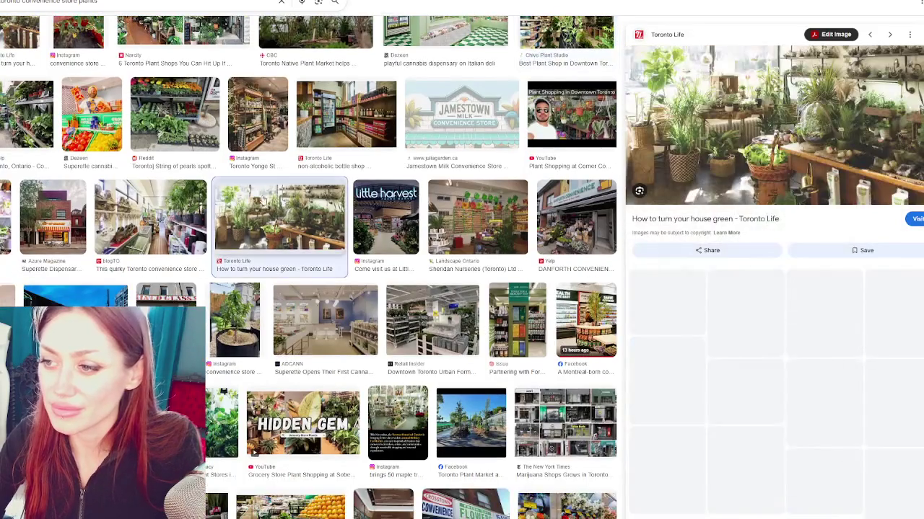
key("Right")
key("Right")
key("Right")
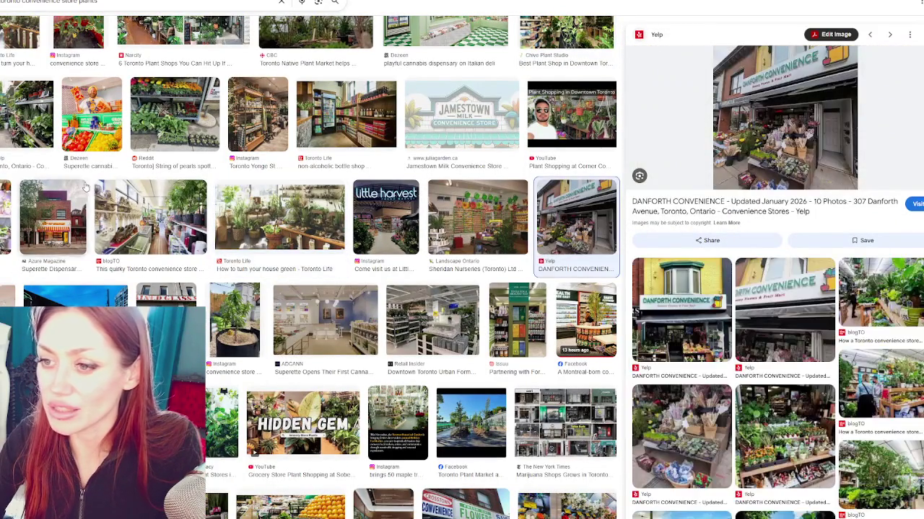
left_click(108, 212)
scroll(81, 206, "down", 5)
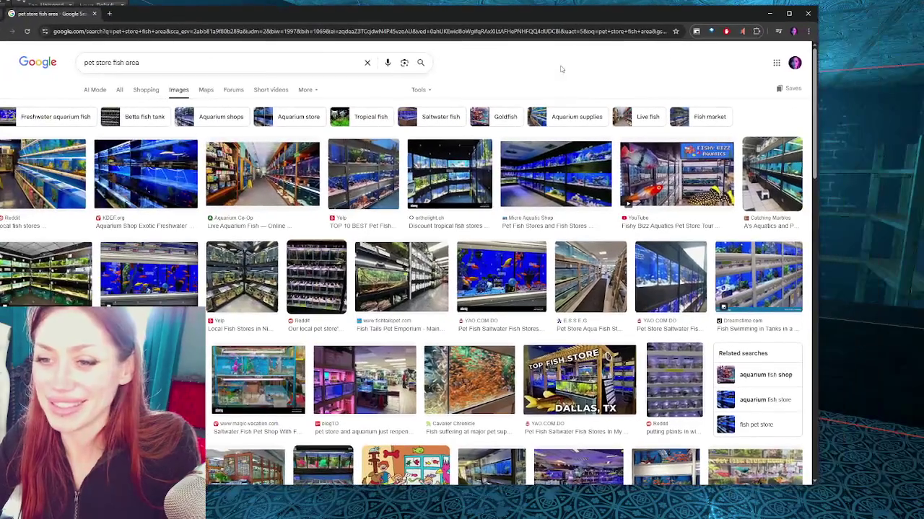
Maximize Chrome and open the blue-lit KDEF.org aquarium shop image in a new tab.
left_click(788, 15)
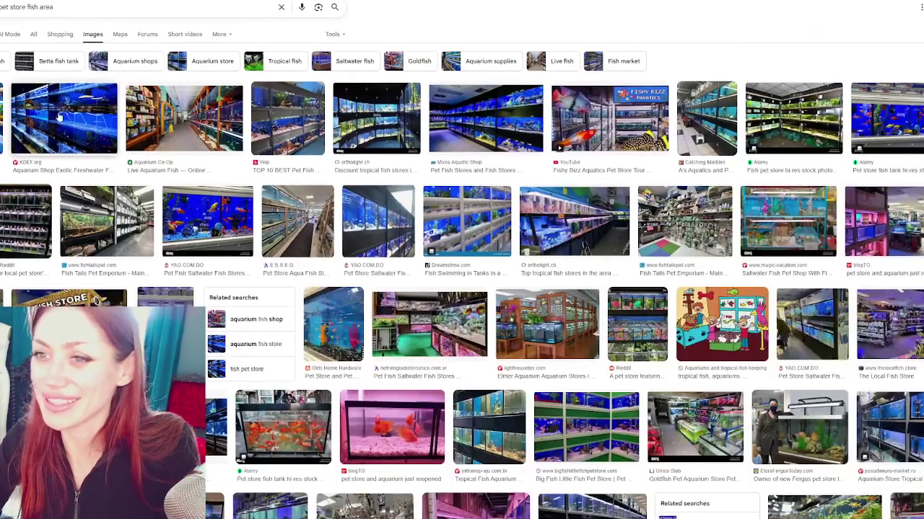
left_click(129, 204)
scroll(128, 201, "down", 2)
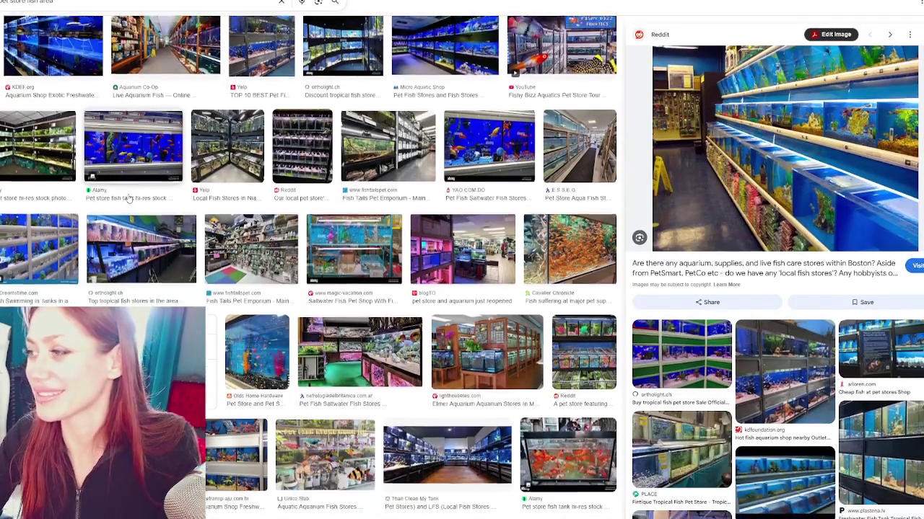
left_click(22, 43)
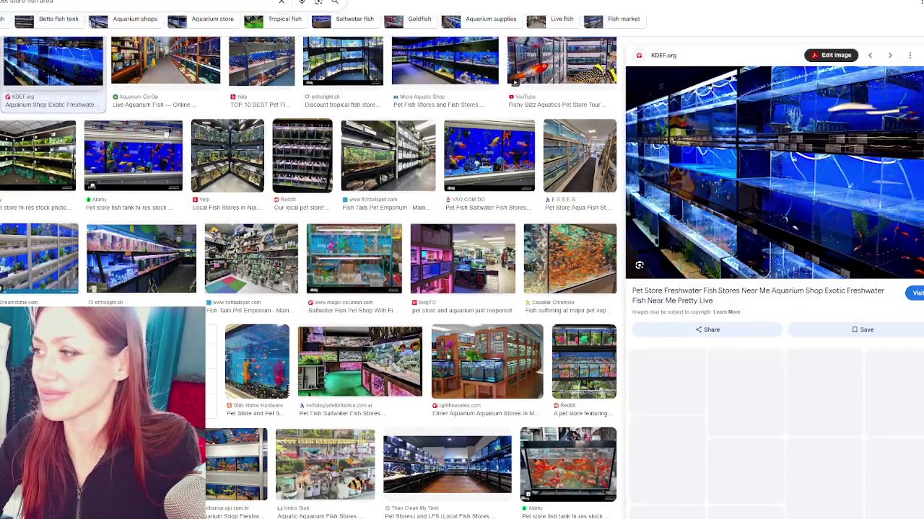
right_click(780, 172)
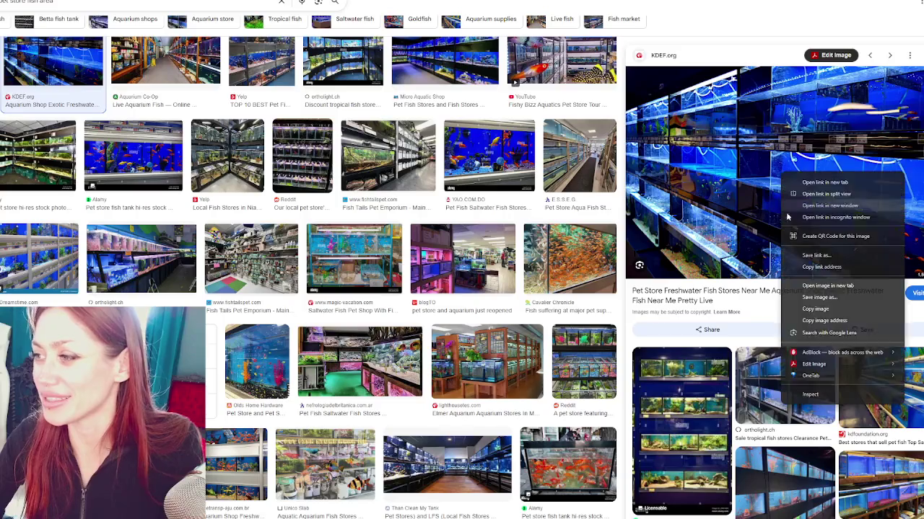
left_click(813, 290)
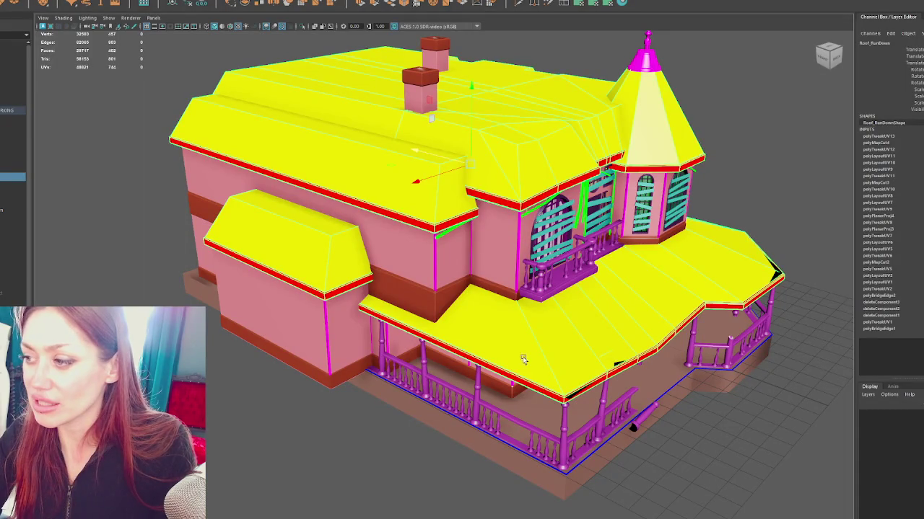
Orbit the Maya viewport around the full Victorian house model.
mouse_move(524, 360)
left_mouse_down("alt")
mouse_move(549, 354)
mouse_move(494, 346)
left_mouse_up("alt")
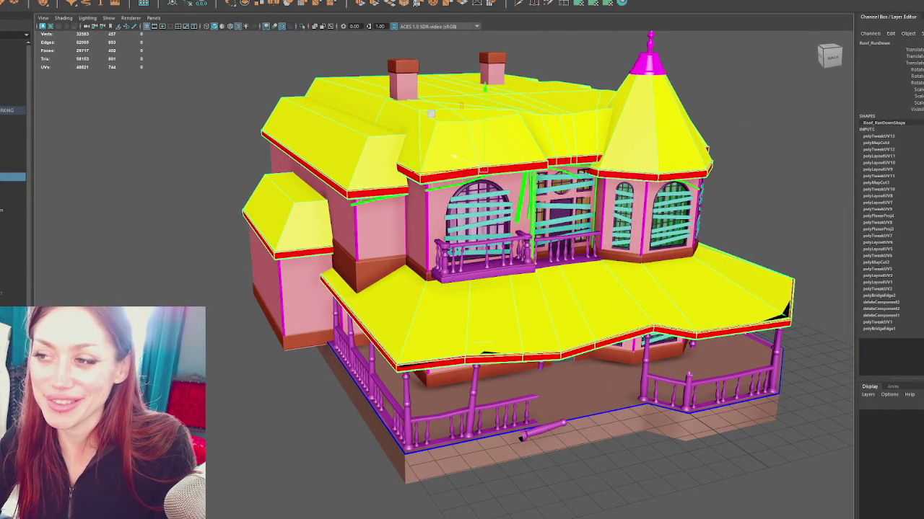
Hide the Boarding_RunDown1 window boards and toggle Isolate Select on and off for the house.
left_click_drag(453, 265, 377, 257, "alt")
left_click(6, 88)
left_click(6, 88)
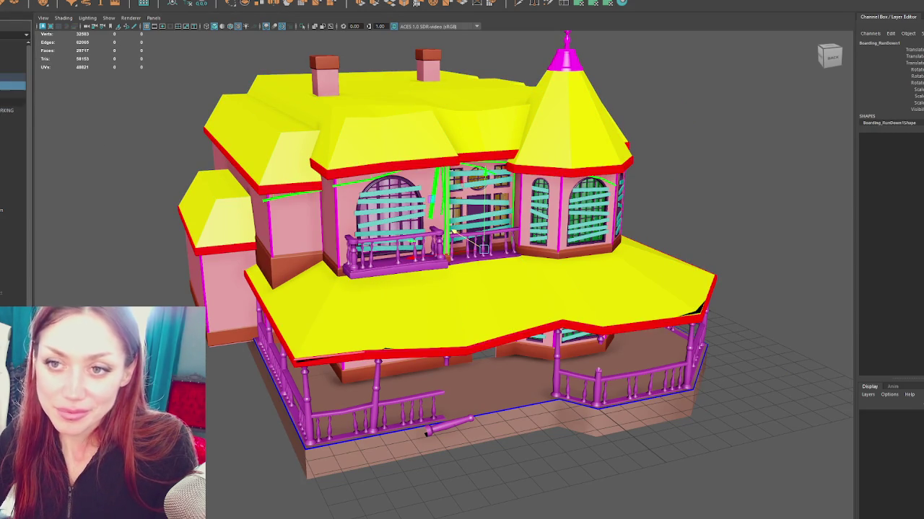
key("ctrl+h")
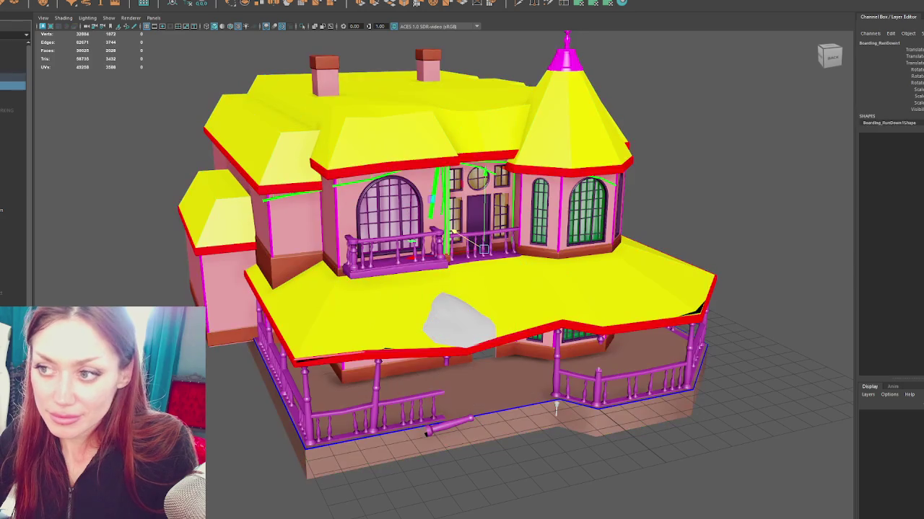
key("ctrl+1")
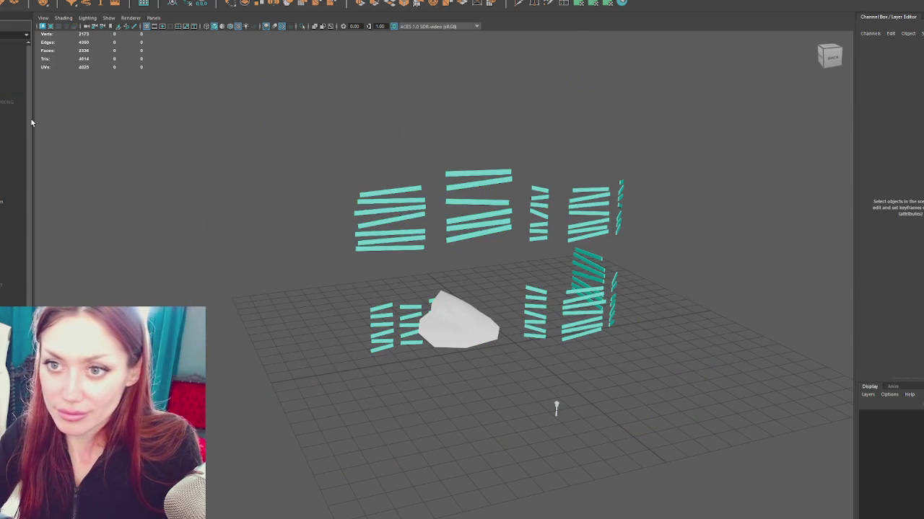
left_click(9, 102)
key("ctrl+1")
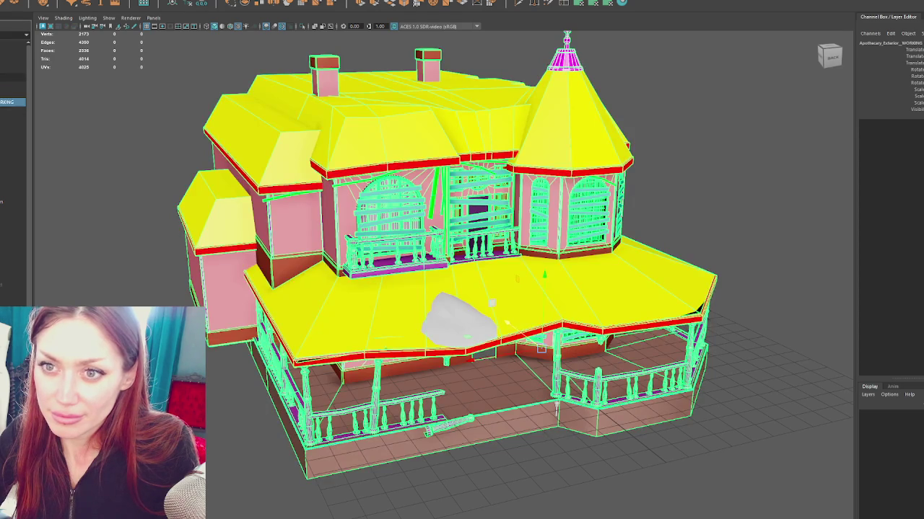
Select several house parts, including Chimneys_RunDown2, ending on the grey rock on the porch roof.
left_click(9, 109)
left_click(7, 264, "shift")
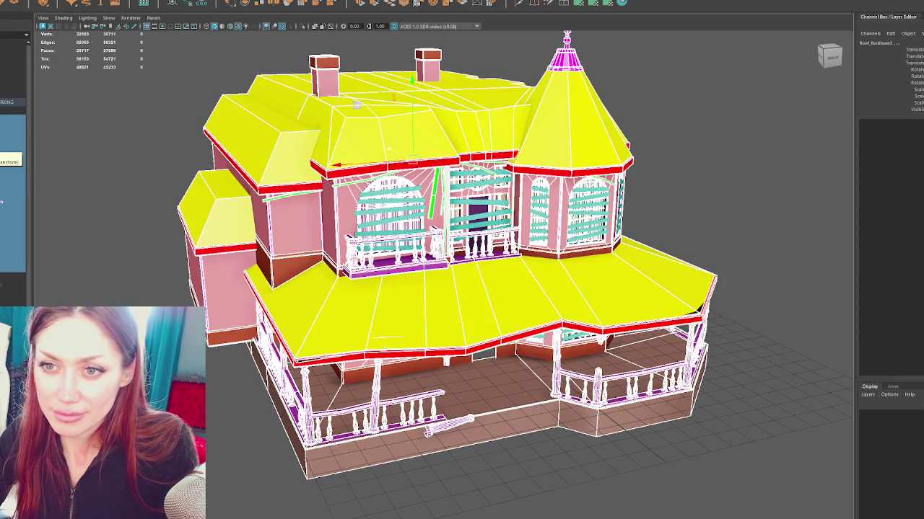
left_click(515, 345)
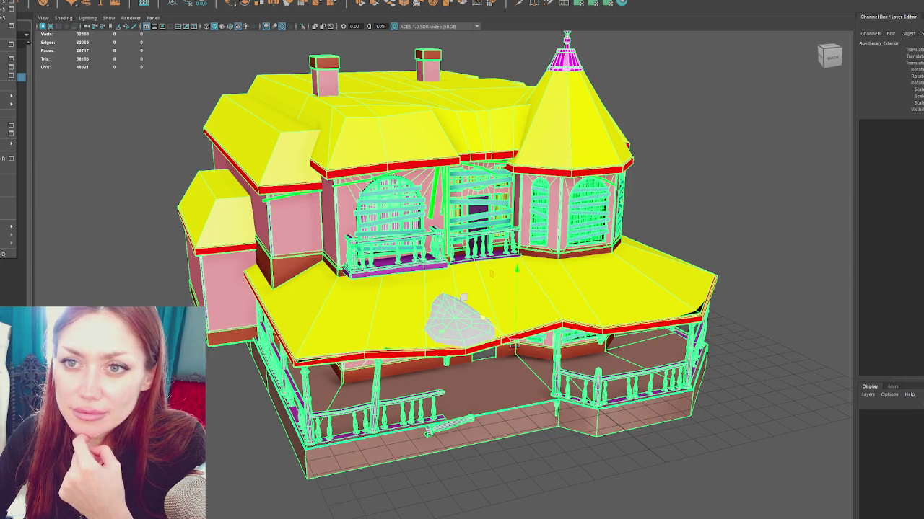
left_click(13, 93)
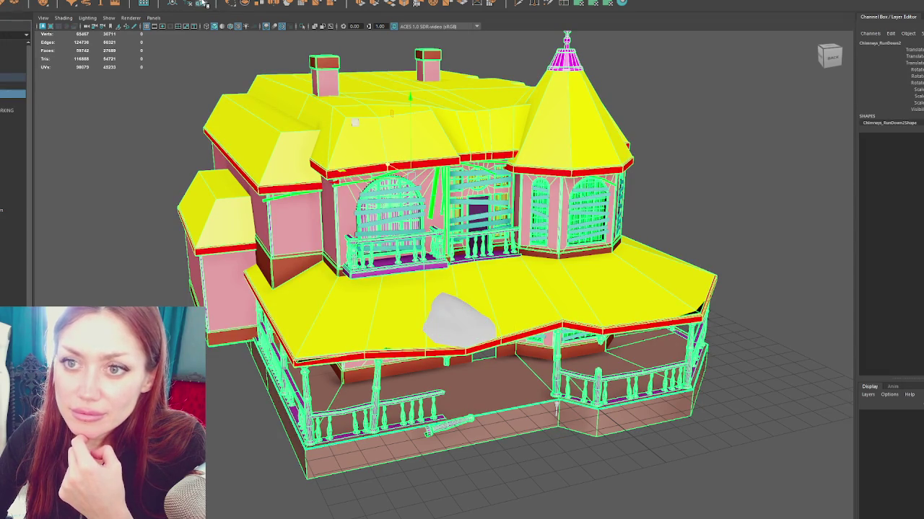
left_click(7, 77)
left_click(9, 94)
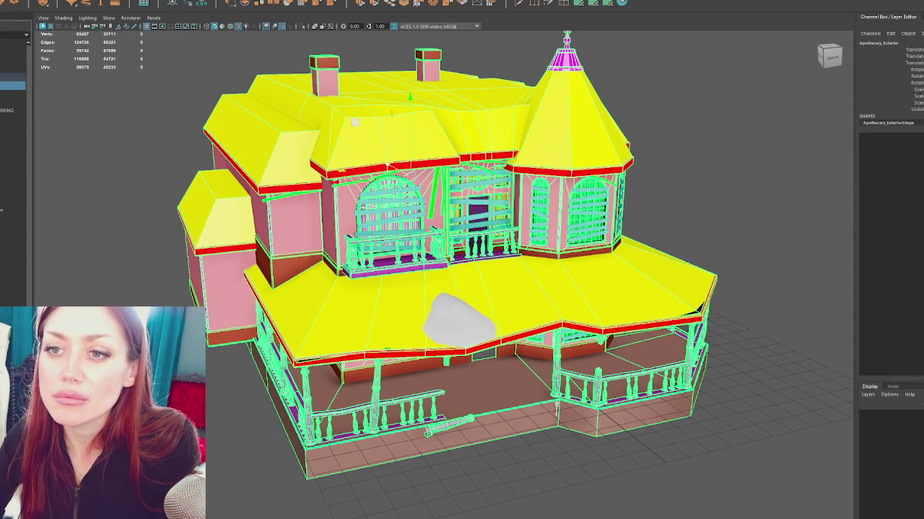
left_click(464, 297)
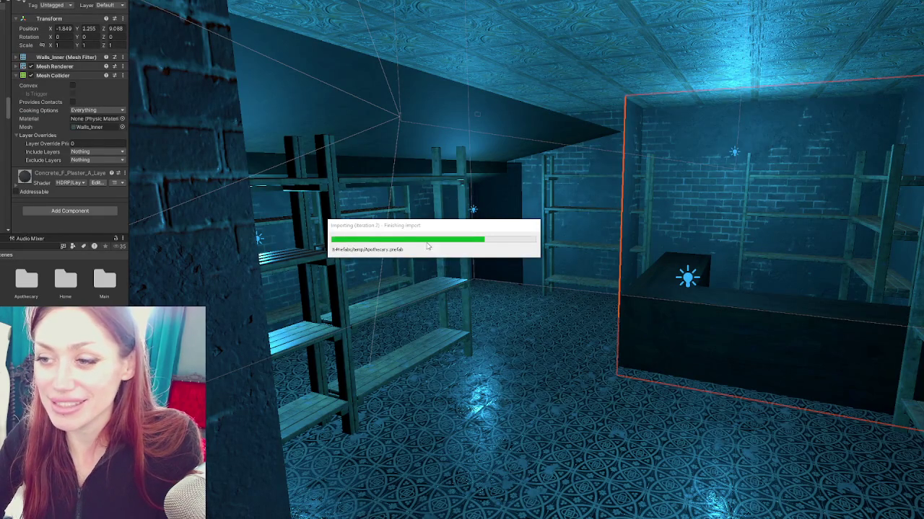
Fly the Scene camera around Unity's blue-lit shelved storeroom once the prefab import finishes.
scroll(580, 192, "up", 1)
mouse_move(580, 193)
left_mouse_down()
mouse_move(698, 163)
mouse_move(664, 184)
mouse_move(457, 210)
mouse_move(586, 361)
mouse_move(270, 411)
mouse_move(119, 75)
mouse_move(890, 433)
mouse_move(671, 45)
mouse_move(771, 148)
mouse_move(676, 185)
mouse_move(456, 138)
mouse_move(431, 179)
mouse_move(488, 268)
mouse_move(553, 231)
mouse_move(464, 120)
mouse_move(783, 202)
mouse_move(210, 171)
mouse_move(341, 155)
mouse_move(622, 209)
mouse_move(596, 210)
mouse_move(837, 221)
mouse_move(750, 192)
mouse_move(501, 250)
mouse_move(683, 270)
mouse_move(687, 248)
mouse_move(703, 295)
mouse_move(498, 206)
mouse_move(861, 231)
mouse_move(482, 200)
mouse_move(633, 184)
mouse_move(835, 185)
mouse_move(450, 157)
mouse_move(726, 163)
mouse_move(782, 183)
mouse_move(859, 189)
mouse_move(548, 177)
mouse_move(639, 168)
mouse_move(677, 268)
mouse_move(743, 262)
mouse_move(773, 207)
mouse_move(725, 223)
mouse_move(902, 194)
mouse_move(497, 200)
mouse_move(340, 178)
mouse_move(216, 181)
mouse_move(137, 137)
left_mouse_up()
Orbit around the house and select the porch roof and the balcony rail.
mouse_move(75, 131)
left_mouse_down()
mouse_move(481, 151)
mouse_move(433, 177)
mouse_move(534, 165)
mouse_move(557, 174)
left_mouse_up()
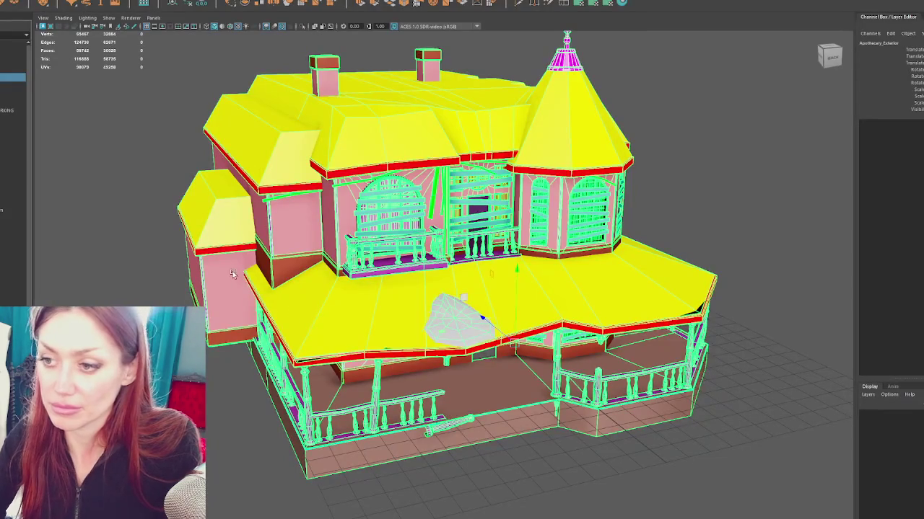
left_click_drag(232, 271, 335, 289)
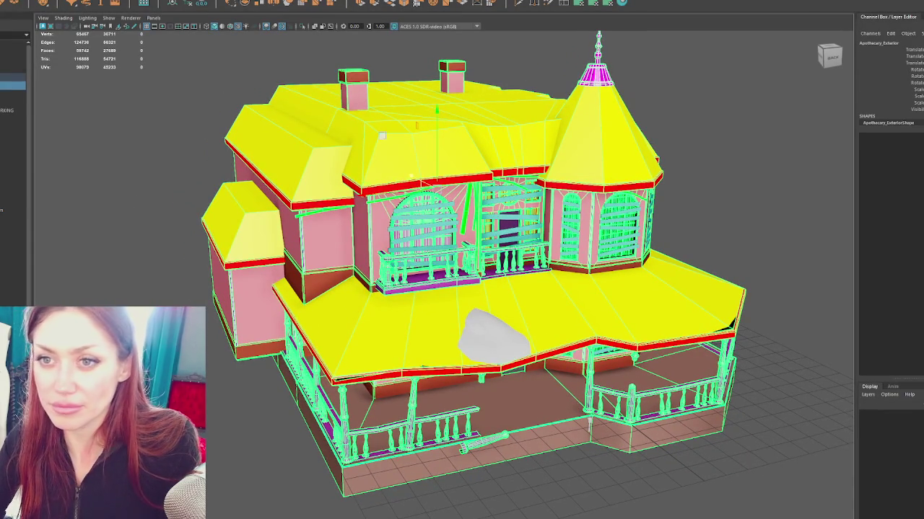
left_click(339, 347)
mouse_move(339, 347)
left_mouse_down()
mouse_move(401, 309)
mouse_move(479, 205)
left_mouse_up()
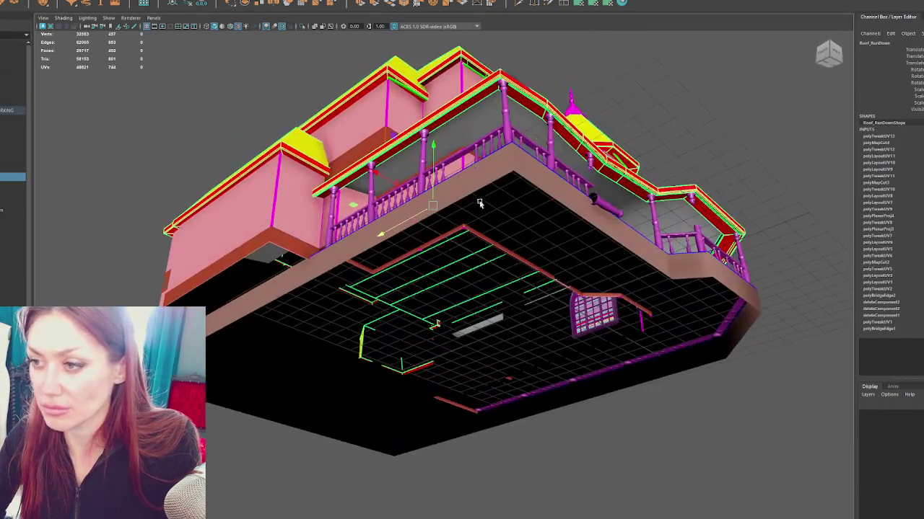
mouse_move(605, 84)
left_mouse_down()
mouse_move(577, 216)
mouse_move(557, 83)
mouse_move(549, 137)
mouse_move(596, 92)
left_mouse_up()
left_click(630, 108)
left_click(608, 182)
mouse_move(609, 183)
left_mouse_down()
mouse_move(581, 126)
mouse_move(558, 135)
mouse_move(553, 128)
mouse_move(540, 79)
left_mouse_up()
Box-select the roof edge in wireframe, frame it, and snap it over the gap beside the post.
key("4")
right_click(505, 76)
left_click_drag(317, 99, 268, 173)
key("6")
left_click(448, 145)
key("f")
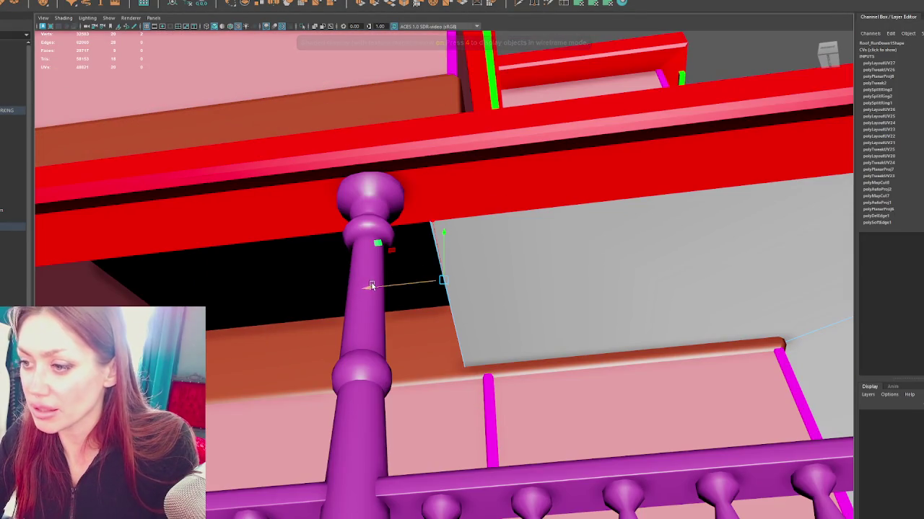
key("ctrl+z")
Bring up the UV editing commands on the model and dismiss them without applying any.
left_click_drag(347, 295, 330, 324)
right_click(468, 278)
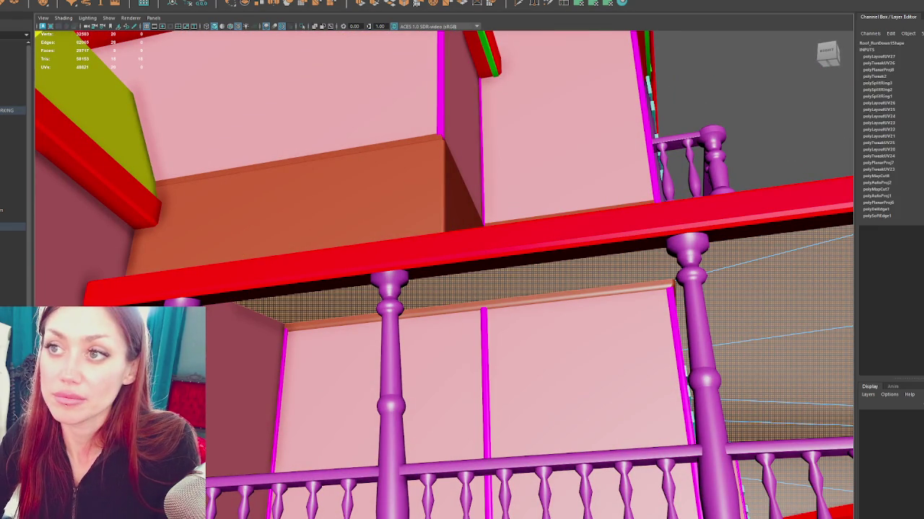
left_click(233, 4)
left_click(220, 4)
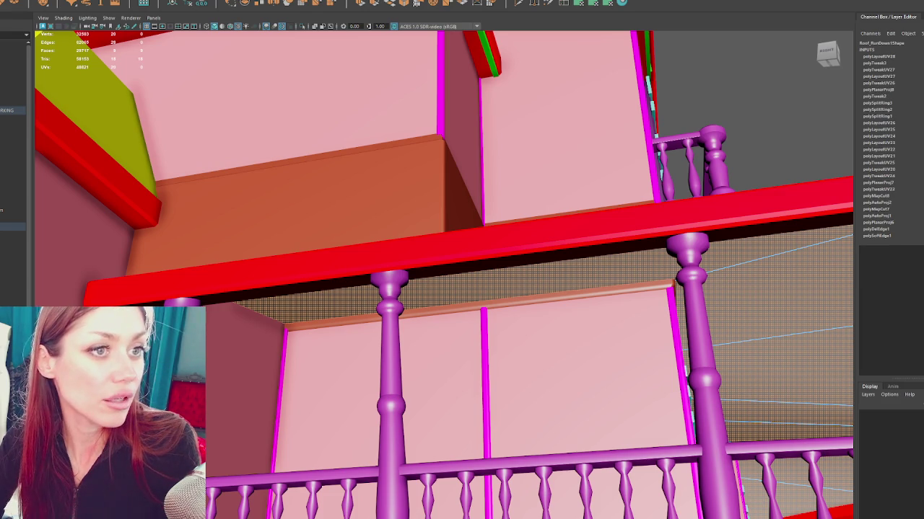
Zoom out to check the roofs, selecting the porch roof, house walls and Roof_RunDown2.
scroll(327, 79, "down", 3)
left_click_drag(326, 79, 255, 135)
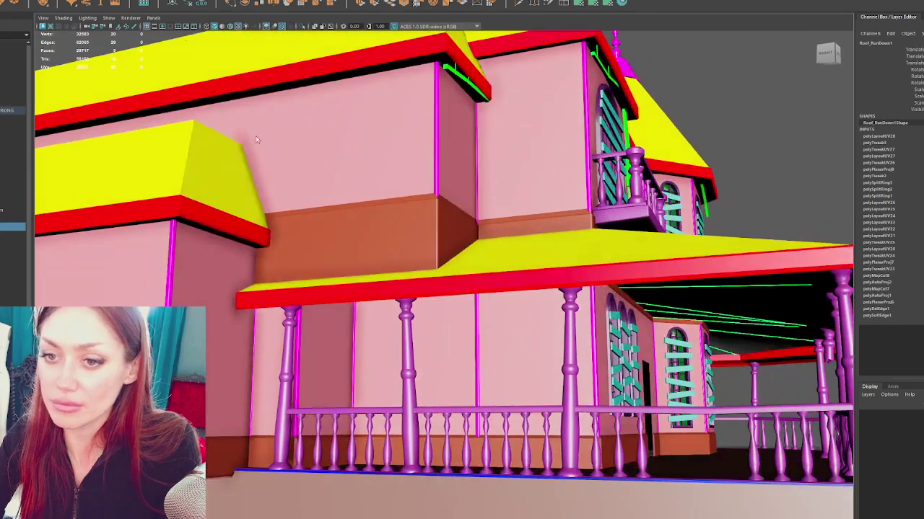
left_click(501, 267)
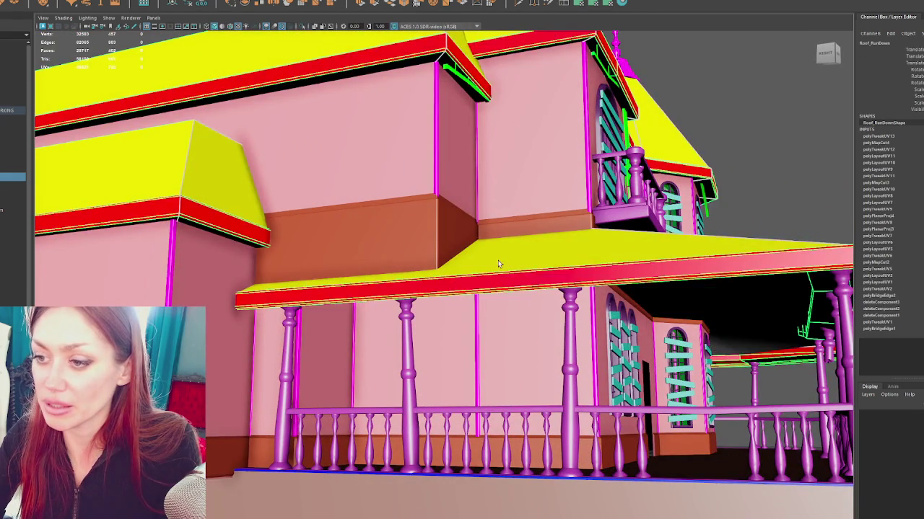
key("4")
key("6")
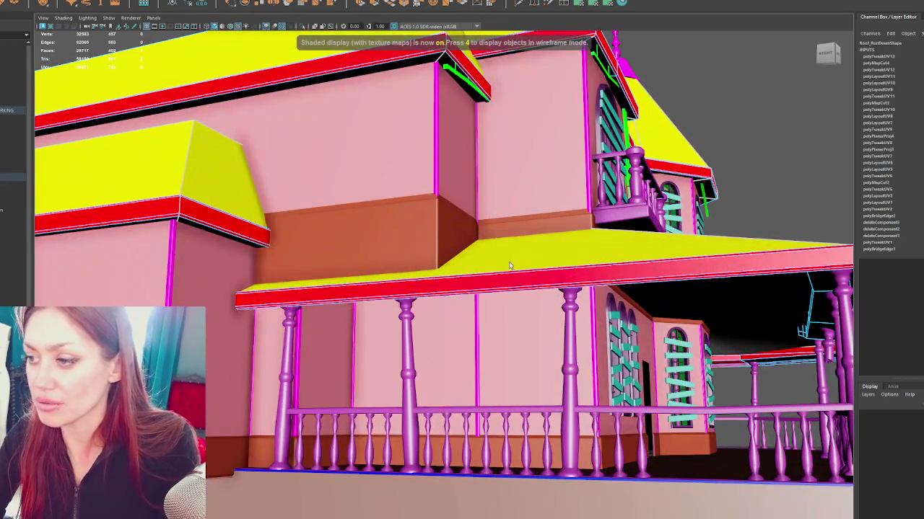
left_click(509, 261)
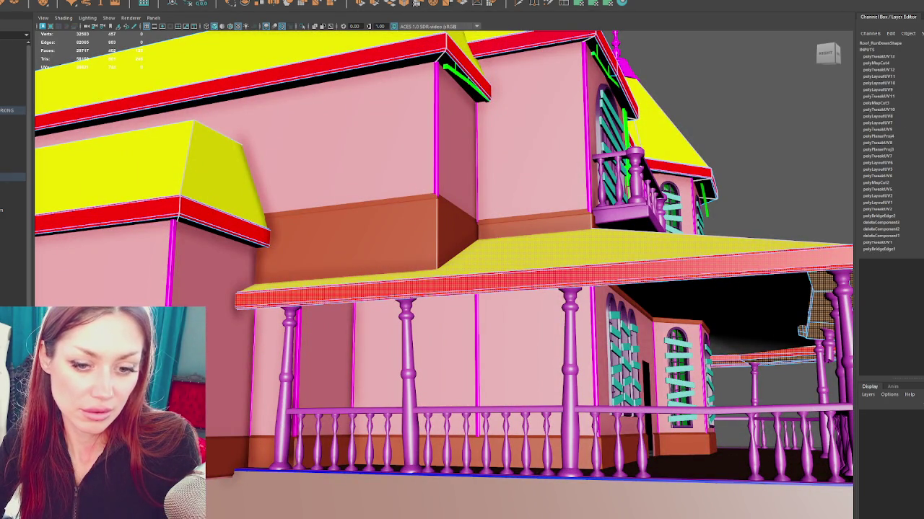
left_click(283, 190)
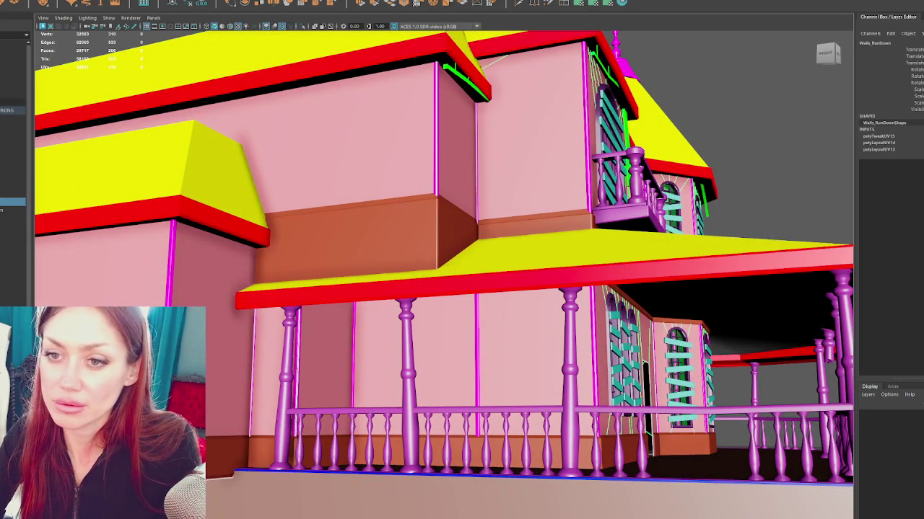
left_click(505, 249)
scroll(498, 171, "up", 5)
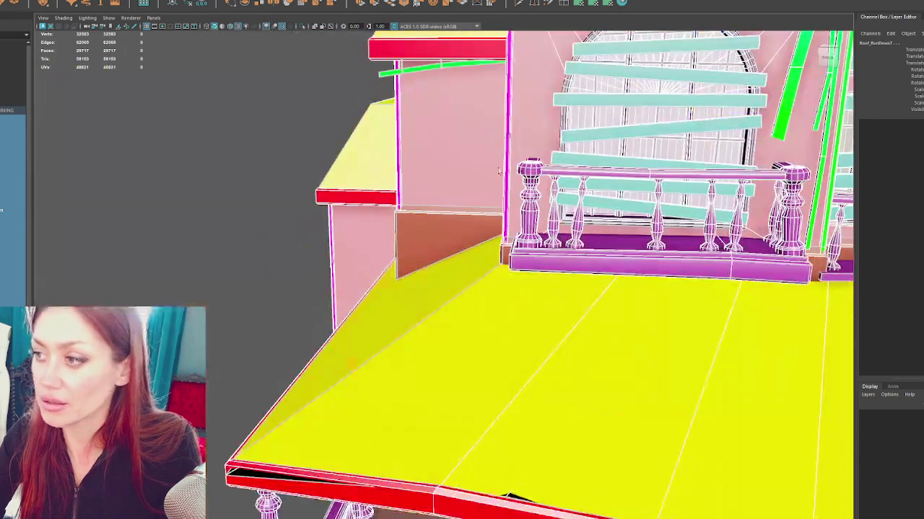
Combine the selected chimney meshes into one and delete its construction history.
left_click(50, 1)
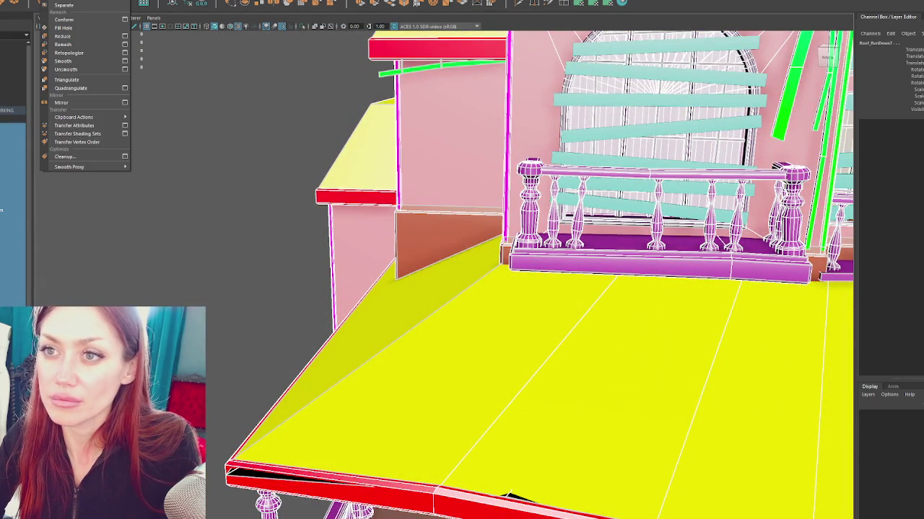
left_click(6, 191)
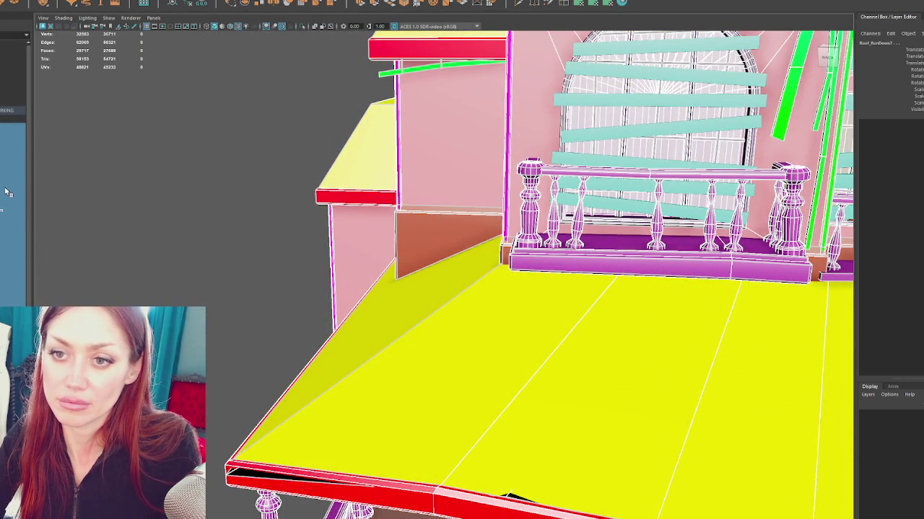
left_click(51, 0)
left_click(57, 15)
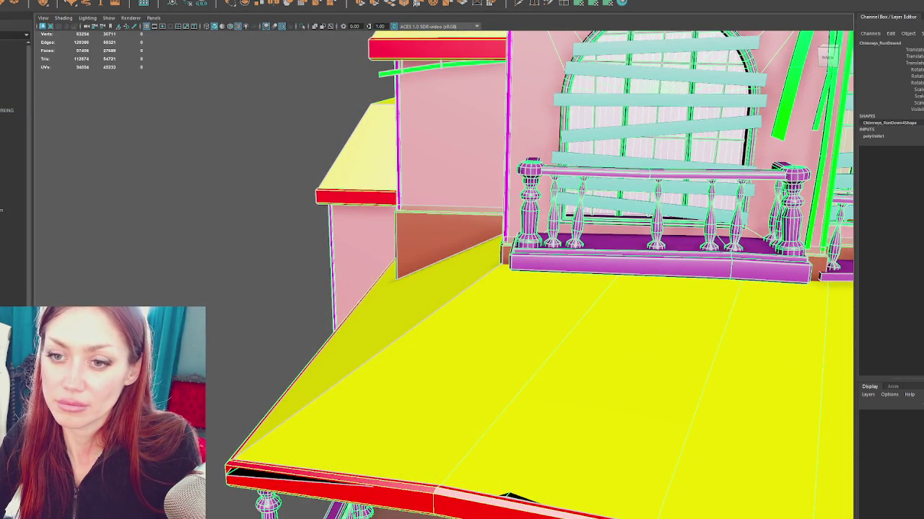
left_click(202, 3)
scroll(26, 244, "down", 2)
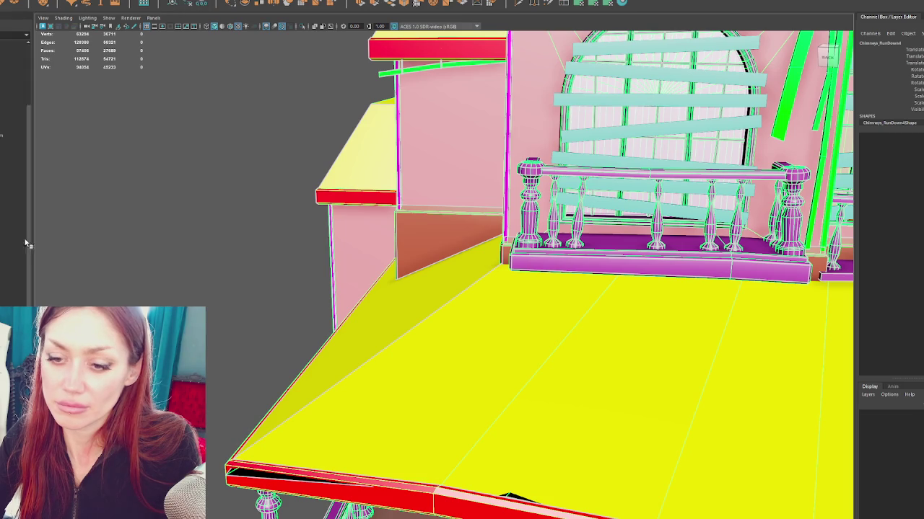
scroll(15, 180, "up", 2)
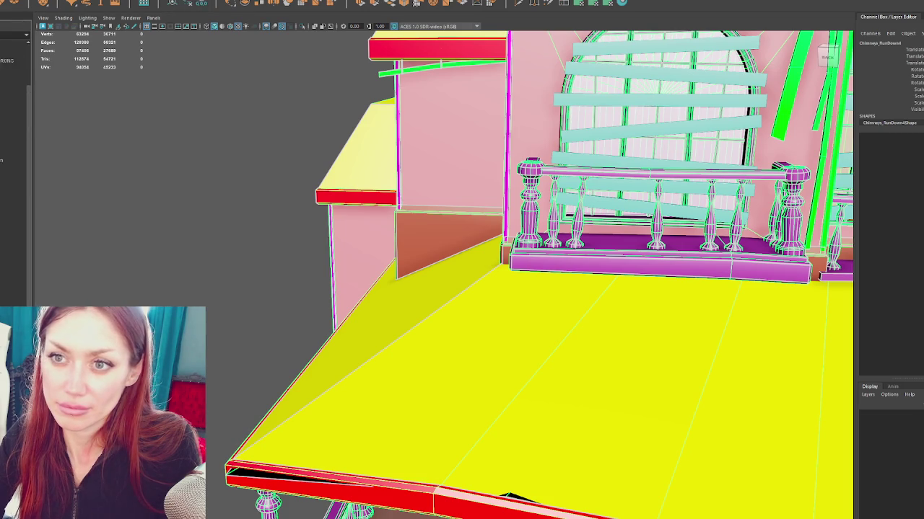
Select Apothecary_Exterior in the Outliner and duplicate it with Ctrl+D.
left_click(11, 69)
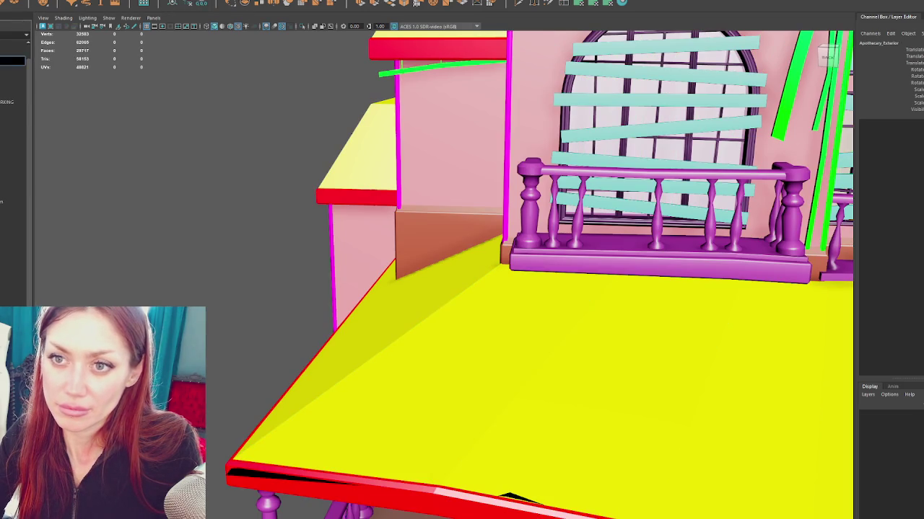
left_click(2, 80)
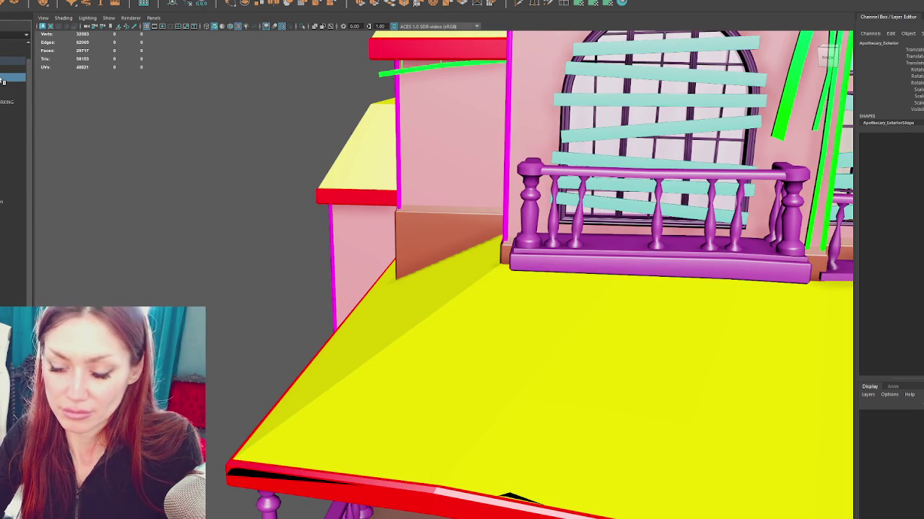
left_click(2, 72)
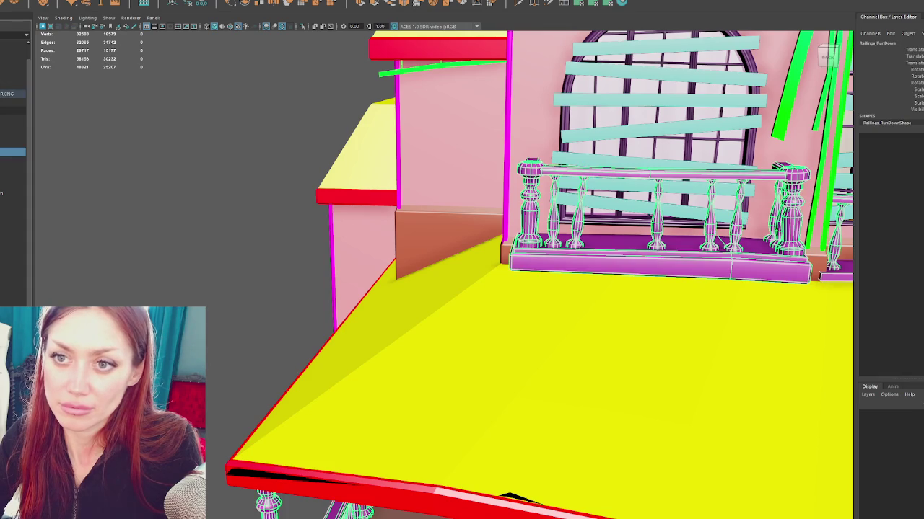
left_click(3, 139)
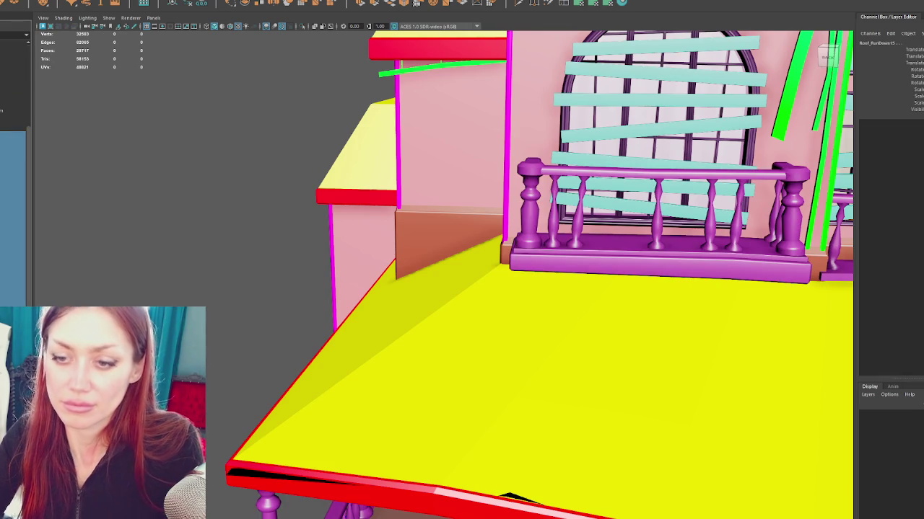
left_click(3, 77)
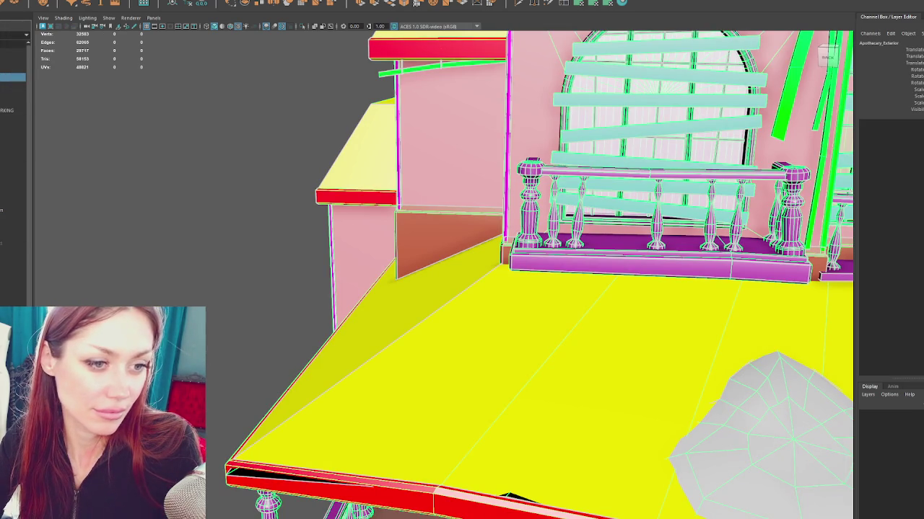
key("ctrl+d")
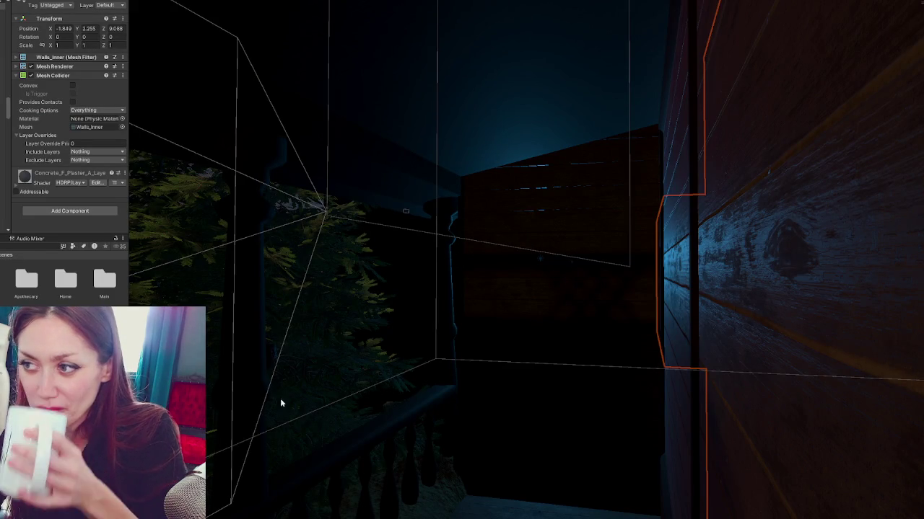
Fly the Scene view through the outer walls into the basement storeroom and past its shelves.
scroll(586, 261, "up", 10)
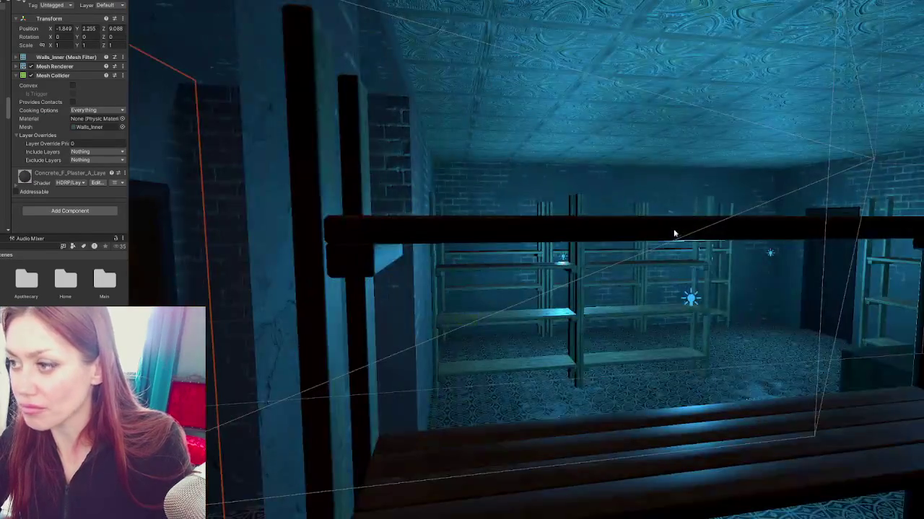
mouse_move(673, 229)
left_mouse_down()
mouse_move(712, 228)
mouse_move(782, 195)
mouse_move(581, 237)
mouse_move(427, 241)
mouse_move(654, 241)
mouse_move(461, 231)
left_mouse_up()
mouse_move(855, 121)
left_mouse_down()
mouse_move(833, 140)
mouse_move(715, 124)
mouse_move(821, 100)
mouse_move(674, 93)
mouse_move(516, 108)
mouse_move(496, 173)
mouse_move(617, 209)
mouse_move(478, 191)
mouse_move(790, 94)
mouse_move(709, 107)
mouse_move(705, 128)
mouse_move(772, 130)
mouse_move(697, 124)
mouse_move(563, 149)
mouse_move(310, 128)
mouse_move(311, 111)
mouse_move(212, 285)
left_mouse_up()
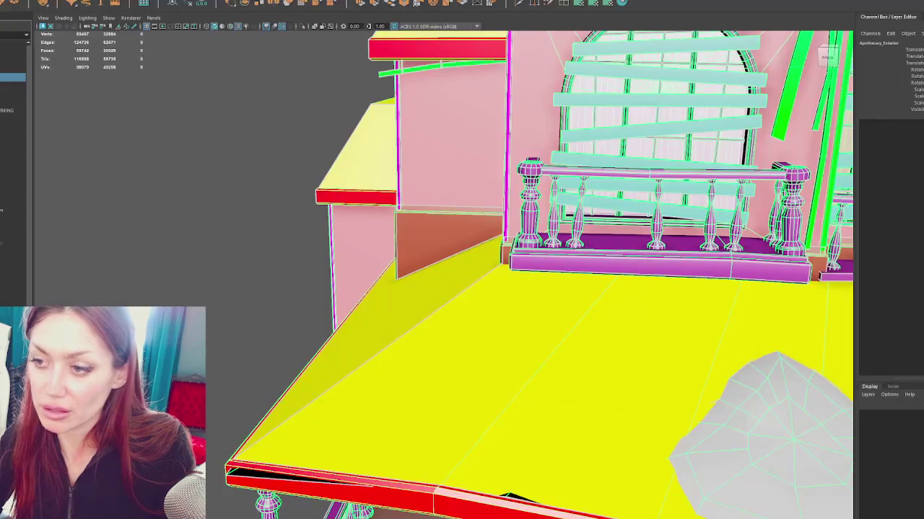
left_click(355, 155)
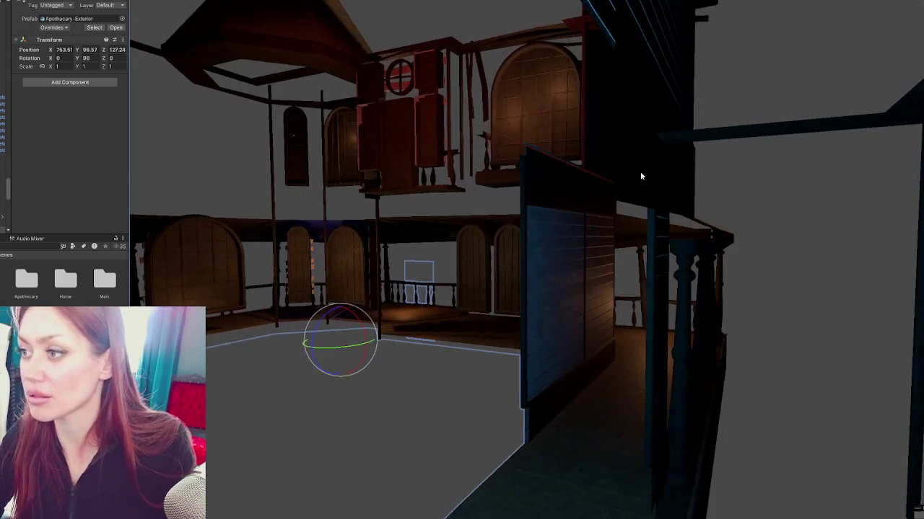
Select Walls_Inner, then swing the camera around the blue-lit shelved storeroom.
left_click(715, 199)
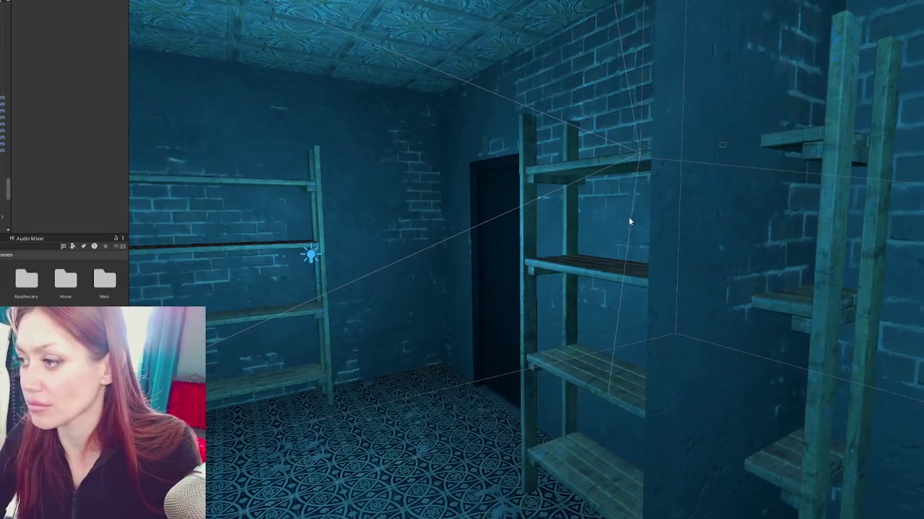
left_click(694, 227)
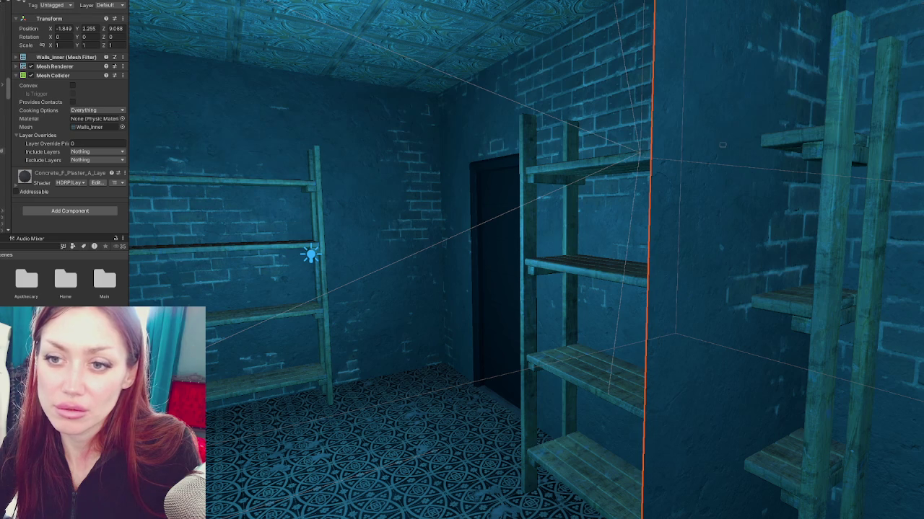
mouse_move(210, 237)
left_mouse_down()
mouse_move(368, 237)
mouse_move(305, 225)
mouse_move(303, 206)
mouse_move(339, 218)
mouse_move(276, 178)
left_mouse_up()
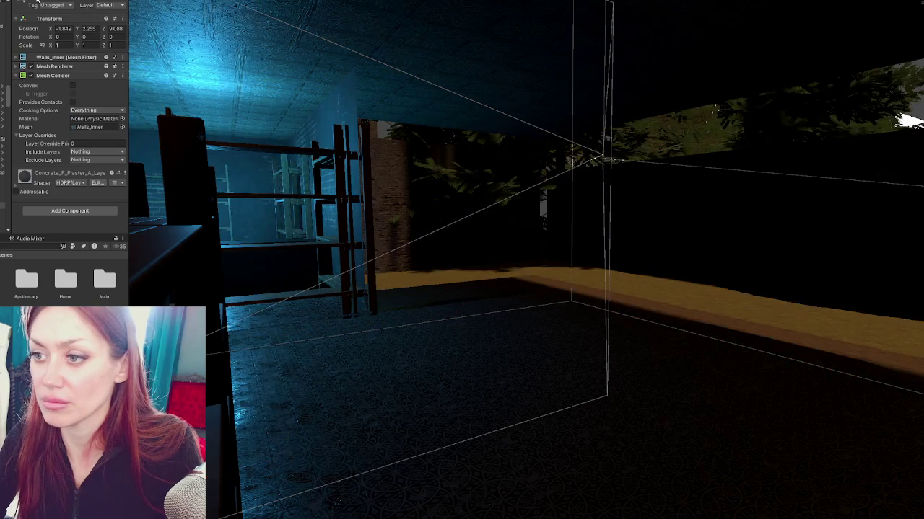
mouse_move(366, 207)
left_mouse_down()
mouse_move(340, 215)
mouse_move(520, 217)
mouse_move(513, 222)
left_mouse_up()
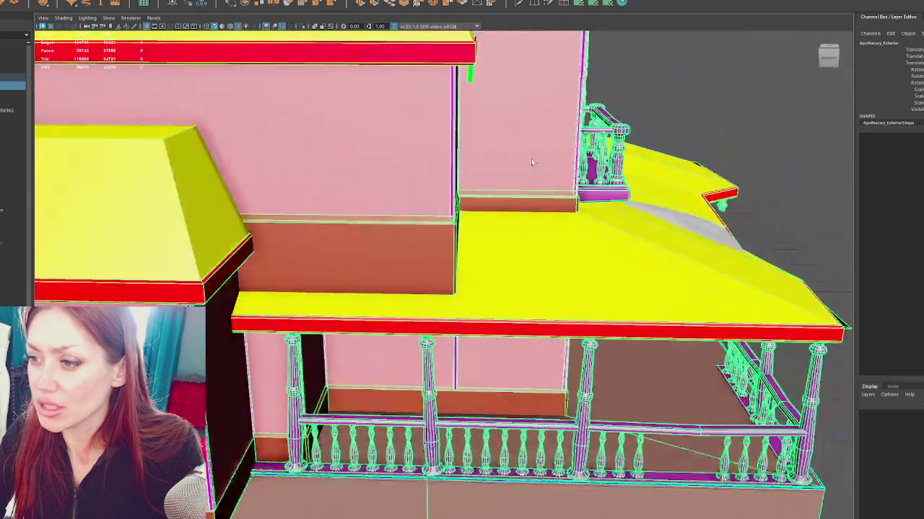
Toggle between wireframe and textured shading while zooming in on the building.
key("4")
scroll(274, 269, "up", 3)
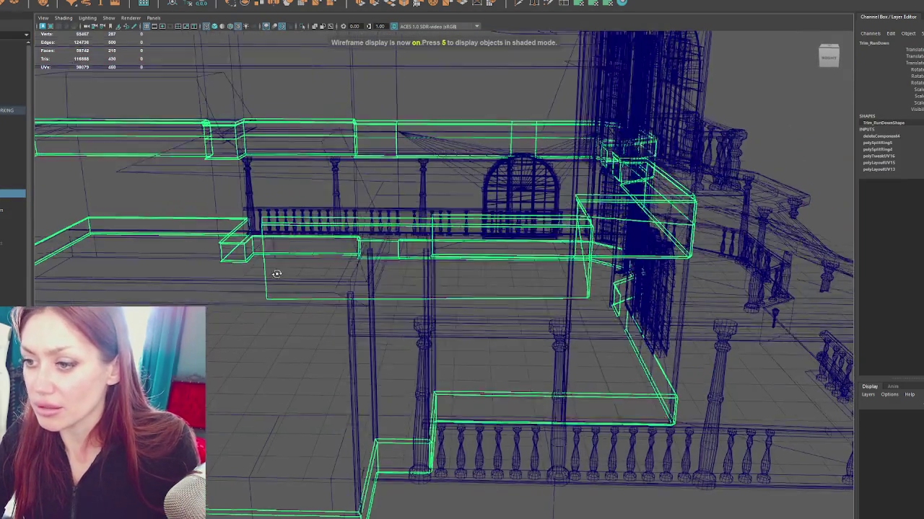
key("5")
scroll(276, 249, "up", 5)
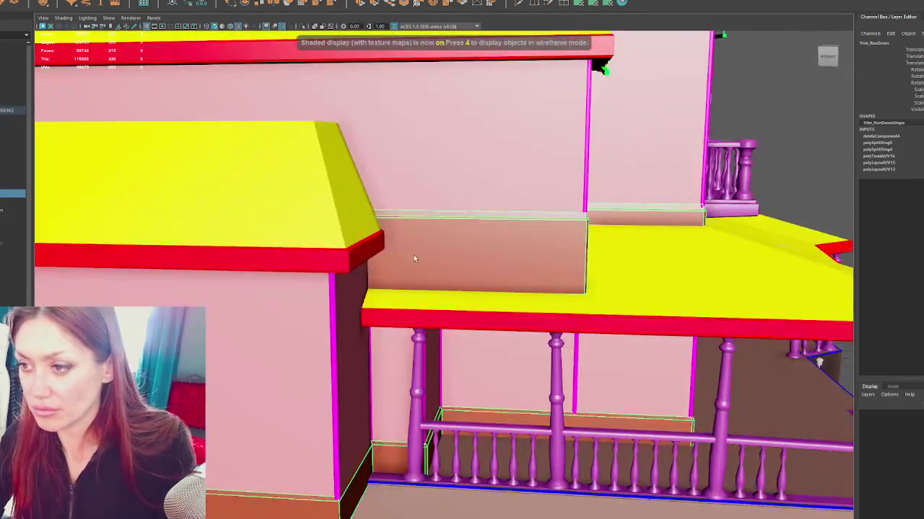
scroll(413, 255, "up", 3)
key("4")
scroll(406, 258, "down", 3)
Select the Trim_RunDown trim object within the Apothecary_Exterior_WORKING group for component editing.
left_click(282, 199)
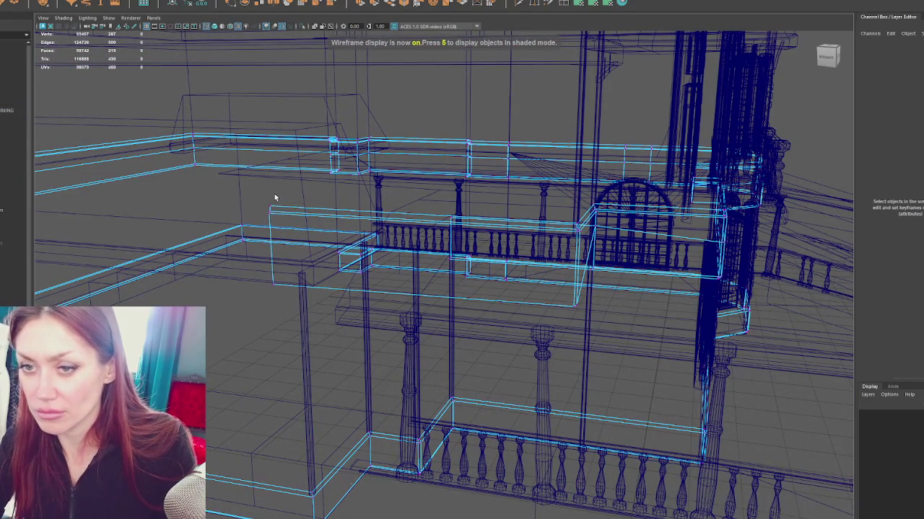
right_click(273, 198)
left_click(269, 181)
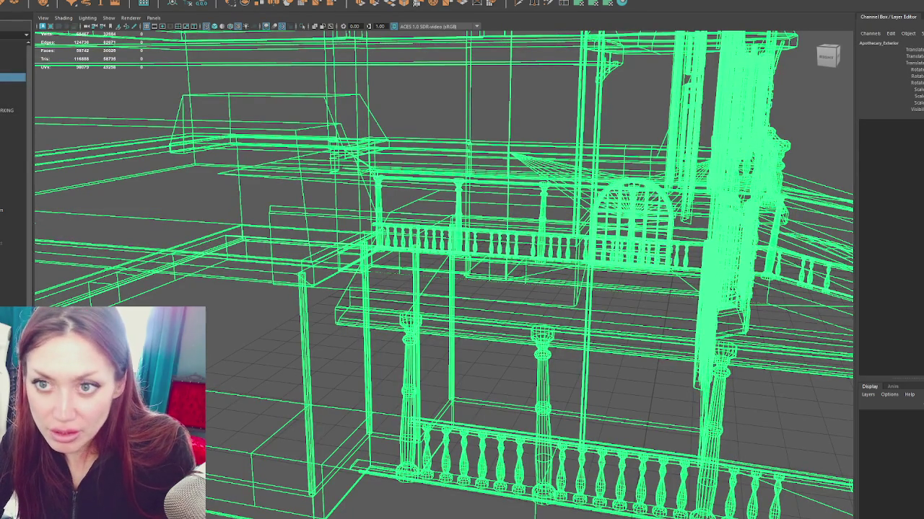
left_click(166, 171)
left_click(7, 101)
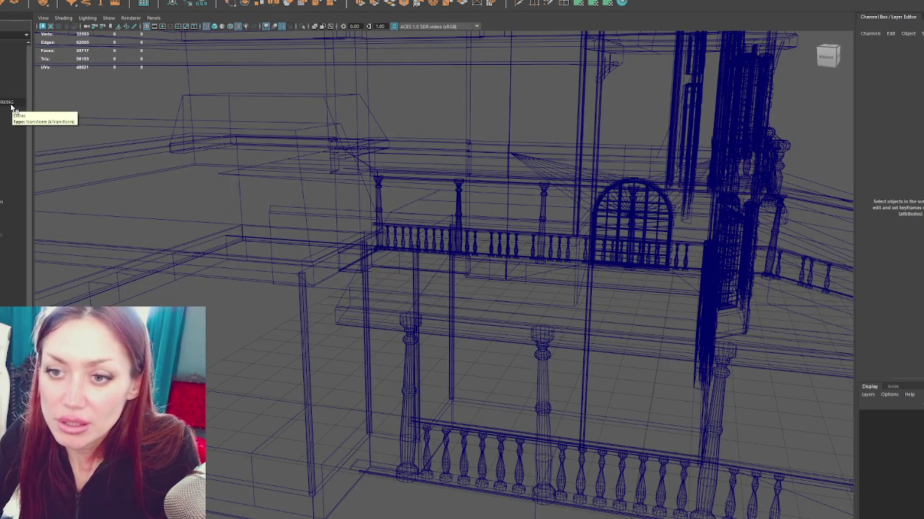
left_click(12, 105)
left_click(272, 213)
right_click(275, 198)
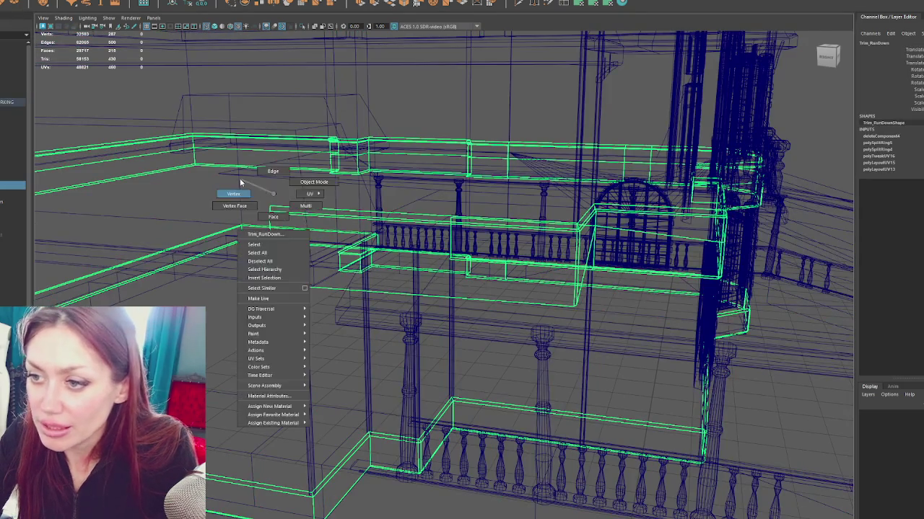
Box-select points on the Trim_RunDown roof trim in wireframe, frame them, and pick one to move.
key("4")
key("6")
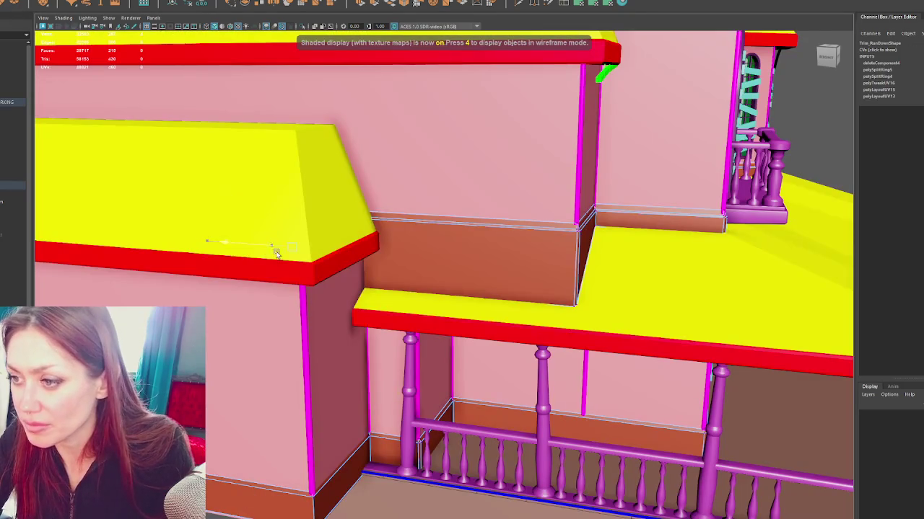
mouse_move(354, 249)
left_mouse_down("alt")
mouse_move(365, 221)
mouse_move(338, 276)
left_mouse_up("alt")
key("4")
key("6")
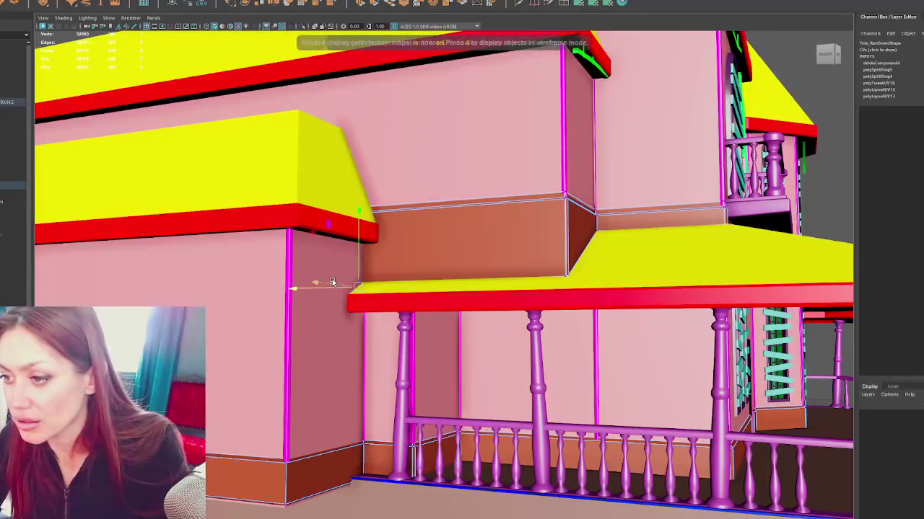
mouse_move(324, 298)
left_mouse_down("alt")
mouse_move(323, 281)
mouse_move(369, 293)
left_mouse_up("alt")
key("4")
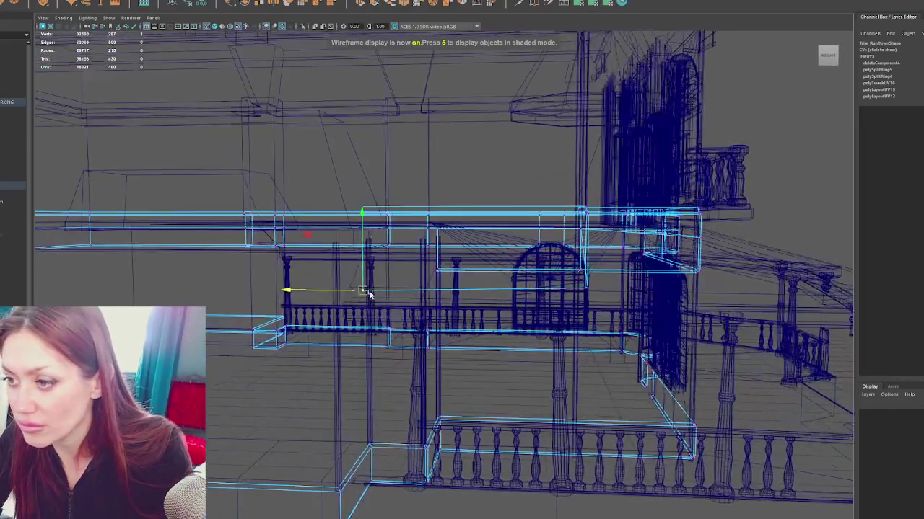
mouse_move(381, 203)
left_mouse_down("alt")
mouse_move(365, 216)
mouse_move(375, 203)
mouse_move(338, 311)
left_mouse_up("alt")
key("f")
key("6")
mouse_move(333, 266)
left_mouse_down("alt")
mouse_move(319, 274)
mouse_move(340, 264)
left_mouse_up("alt")
key("4")
left_click(368, 208)
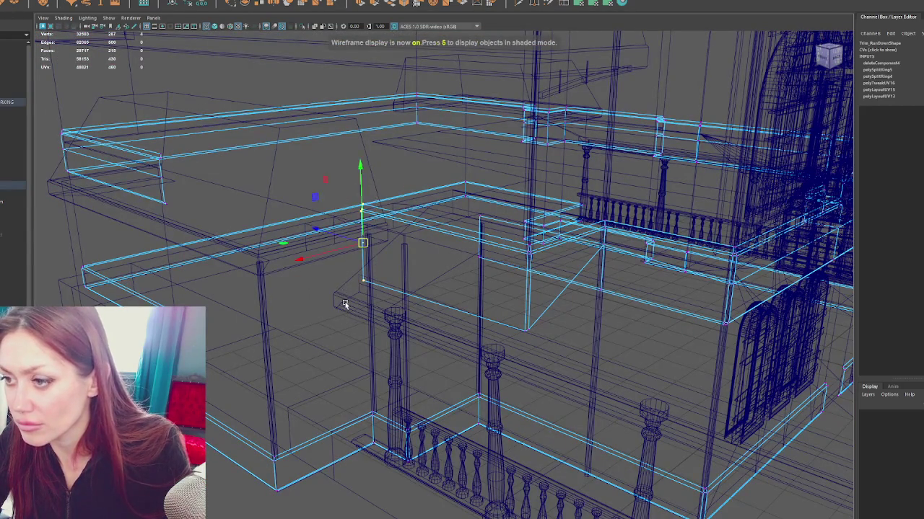
Select wall faces plus the lower baseboard strips, then pick the yellow roof object.
key("6")
left_click(344, 242)
left_click_drag(344, 242, 341, 236, "alt")
right_click(457, 238)
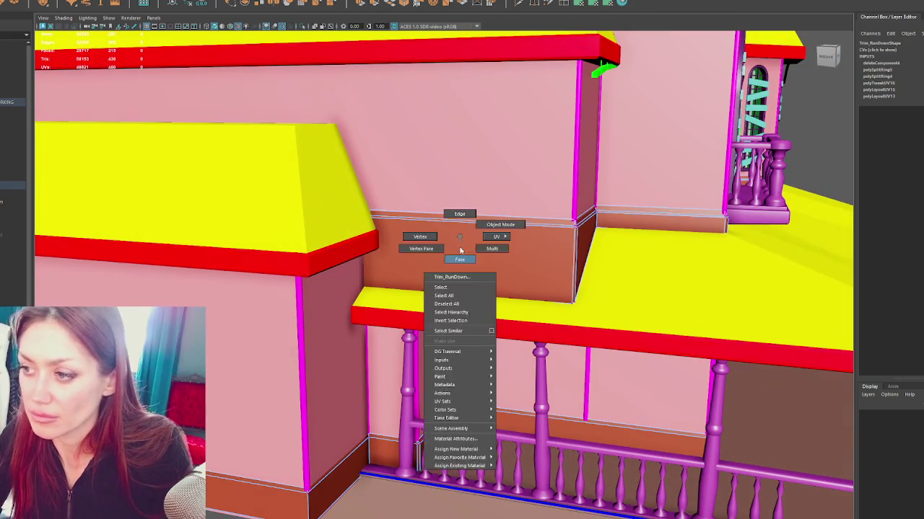
left_click(459, 252)
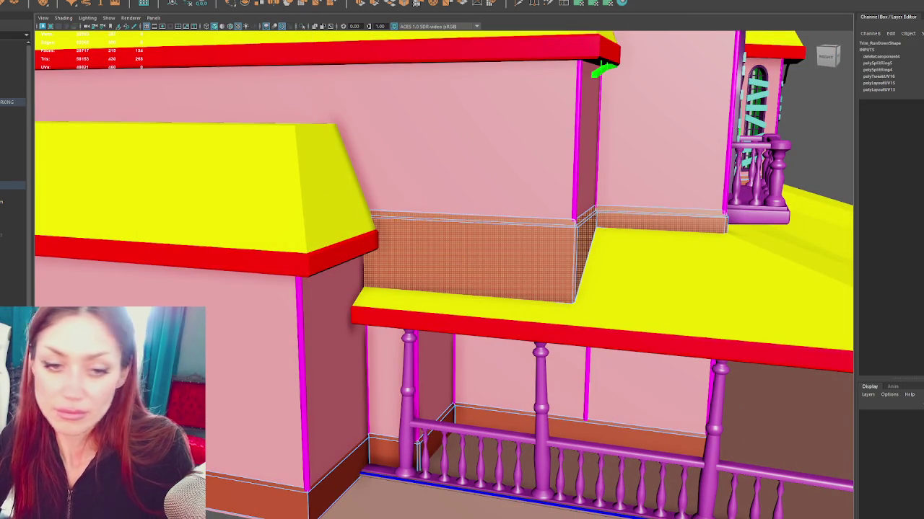
left_click(417, 441, "shift")
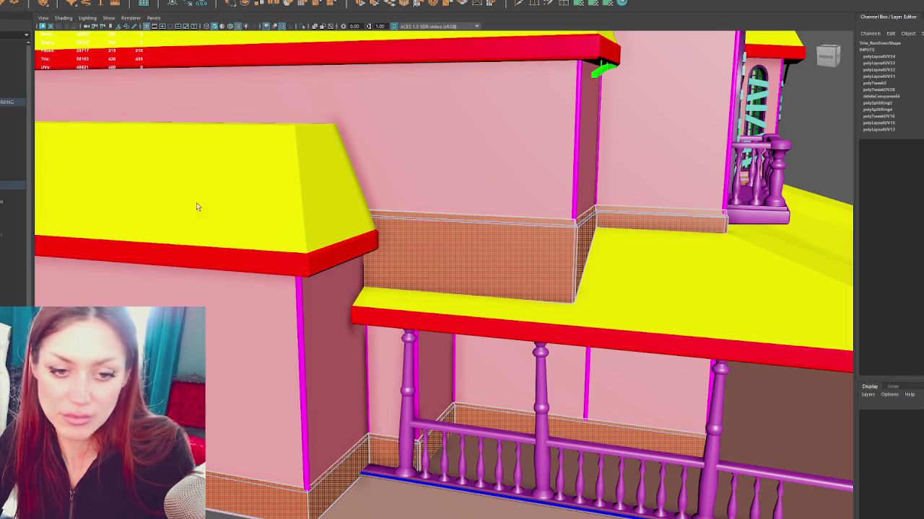
left_click(242, 174)
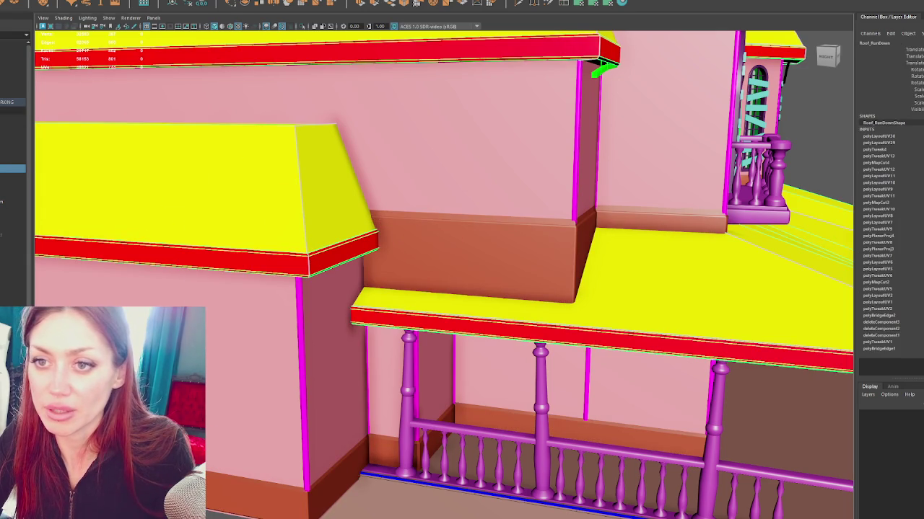
Select several roof and trim pieces in the Outliner, frame them, and group them with Ctrl+G.
left_click(11, 110)
left_click(12, 228, "shift")
key("f")
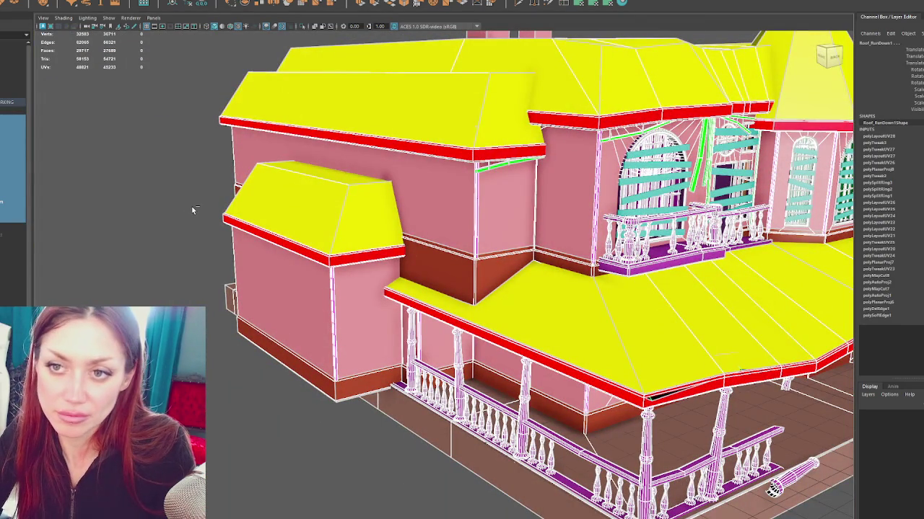
key("ctrl+g")
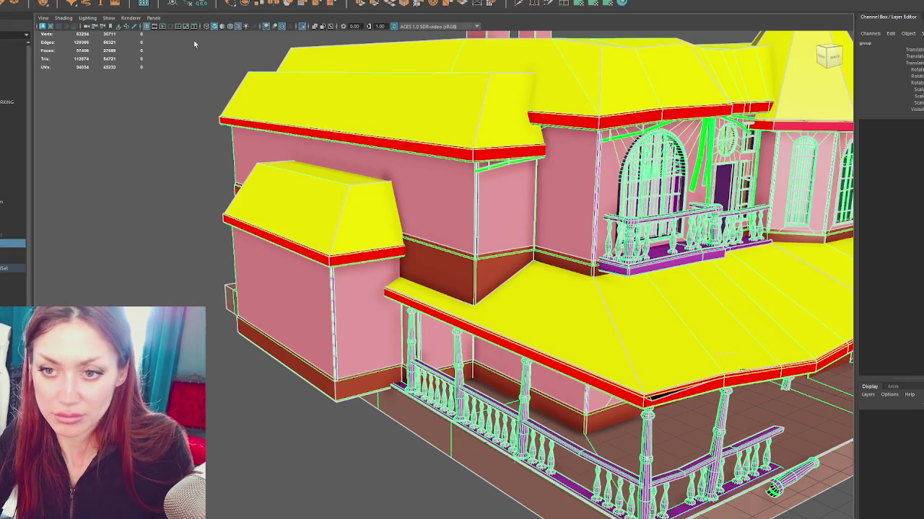
Delete the pasted chimneys' construction history and hide the house model.
left_click(80, 43)
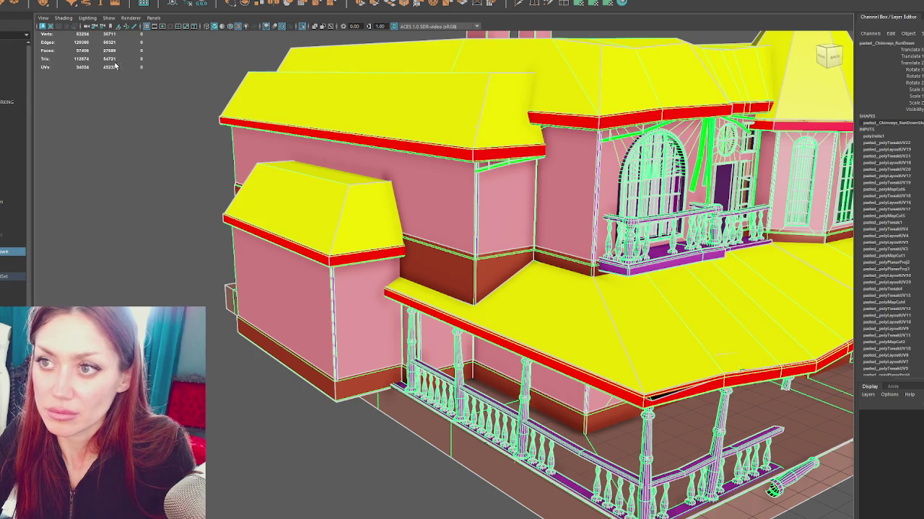
left_click(193, 4)
left_click(3, 89)
key("ctrl+h")
left_click(4, 112)
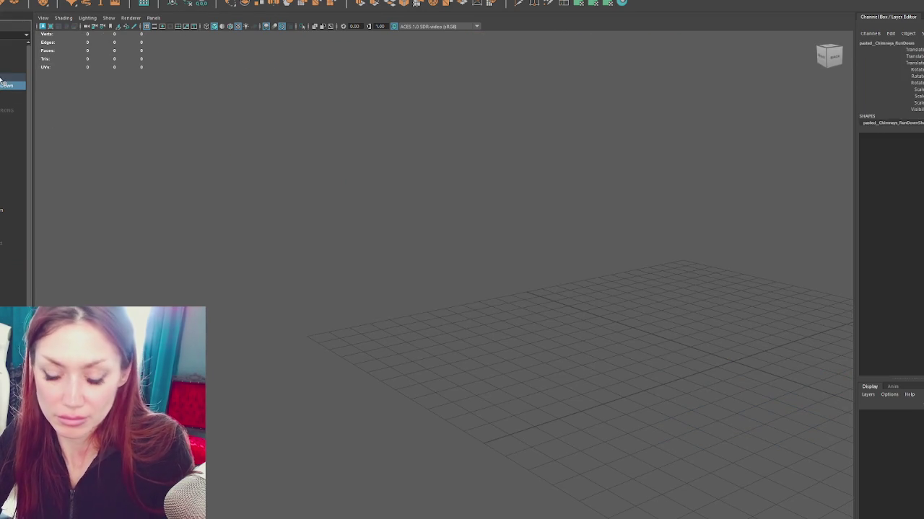
Unhide the house, reselect the Apothecary_Exterior group and rename it.
left_click(4, 79)
key("shift+h")
left_click(4, 85)
mouse_move(404, 172)
left_mouse_down()
mouse_move(344, 158)
mouse_move(466, 164)
mouse_move(458, 167)
left_mouse_up()
left_click(3, 78)
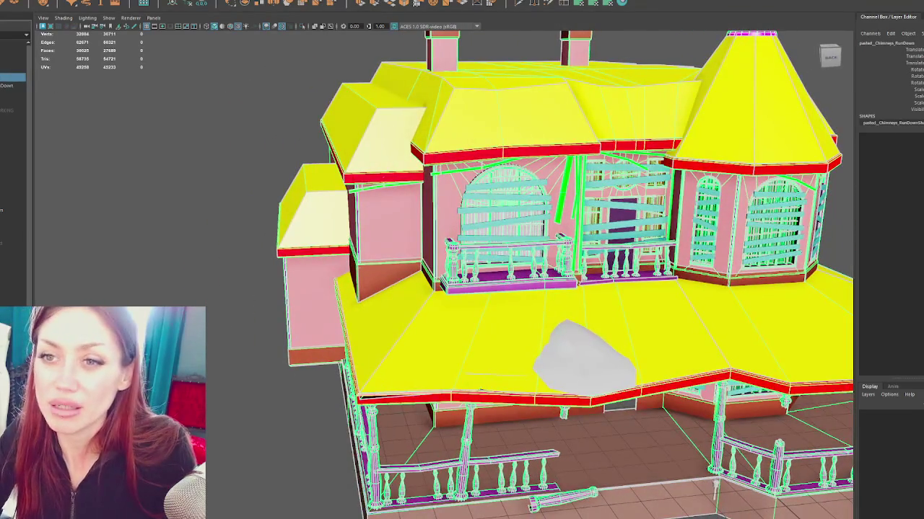
left_click(9, 85)
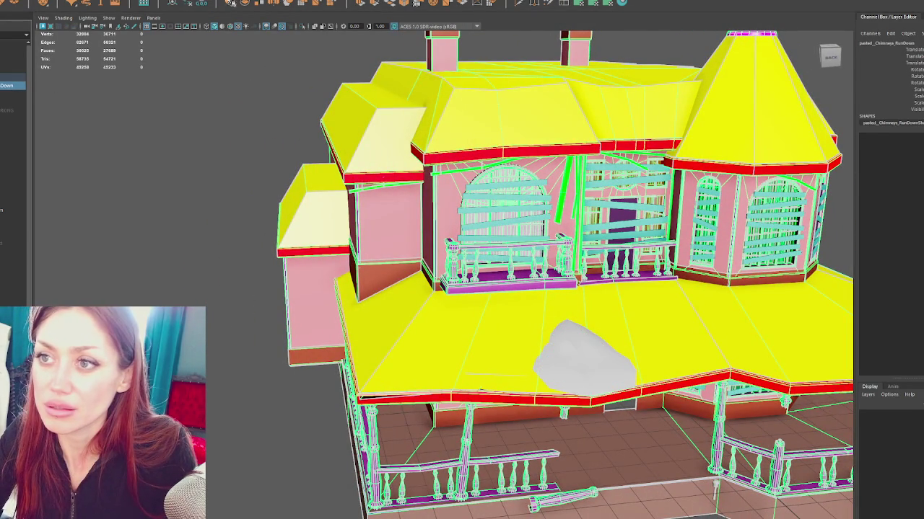
left_click(7, 77)
left_click(7, 77)
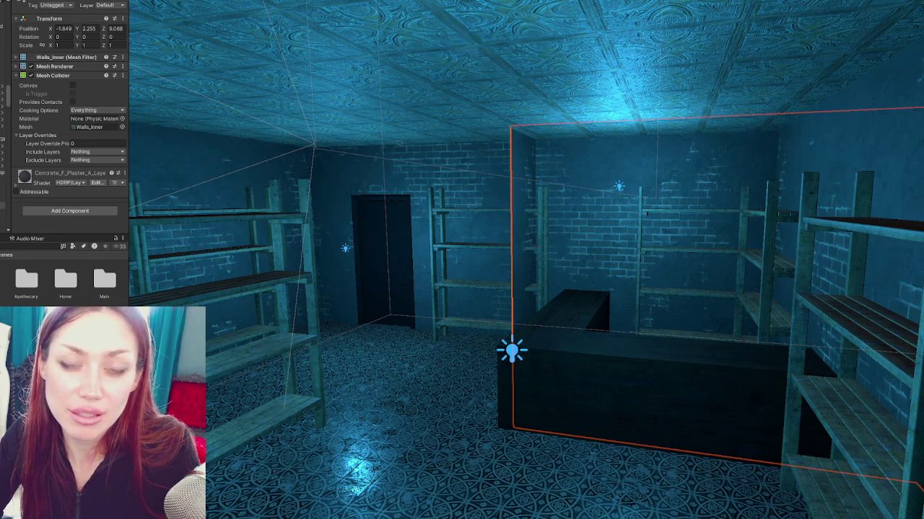
key("shift+d")
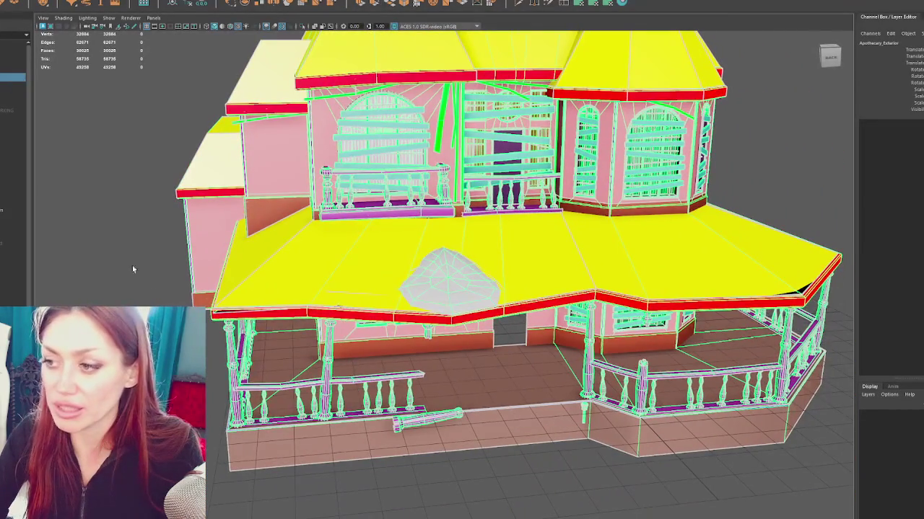
Deselect everything, then orbit and zoom toward the grey house's interior rooms.
left_click(99, 238)
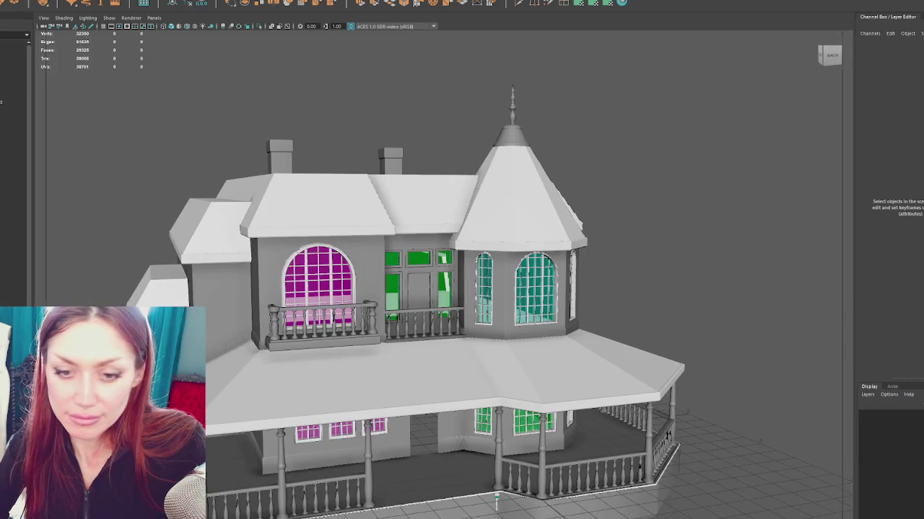
scroll(433, 310, "down", 2)
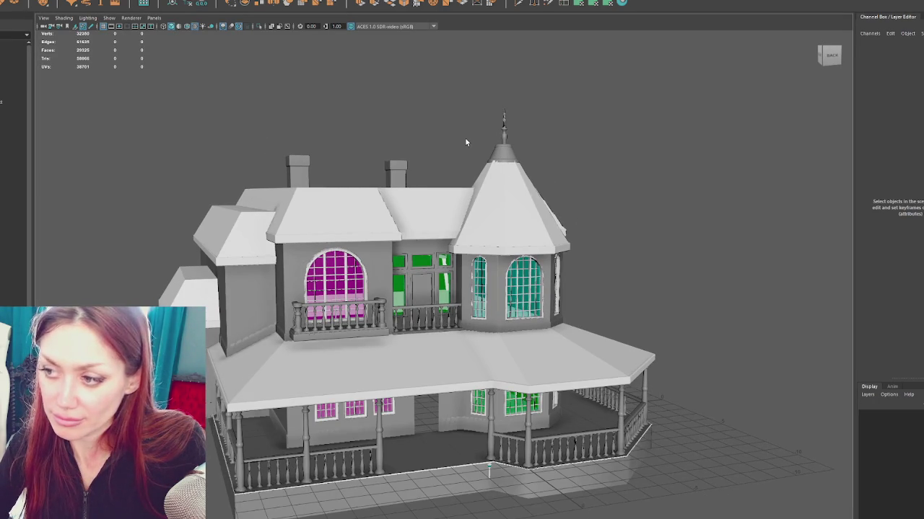
scroll(464, 137, "up", 2)
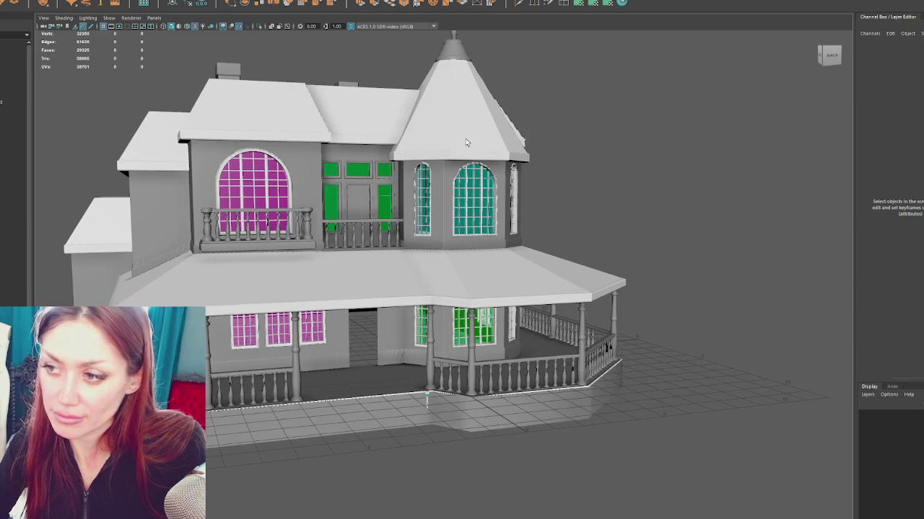
scroll(577, 199, "up", 3)
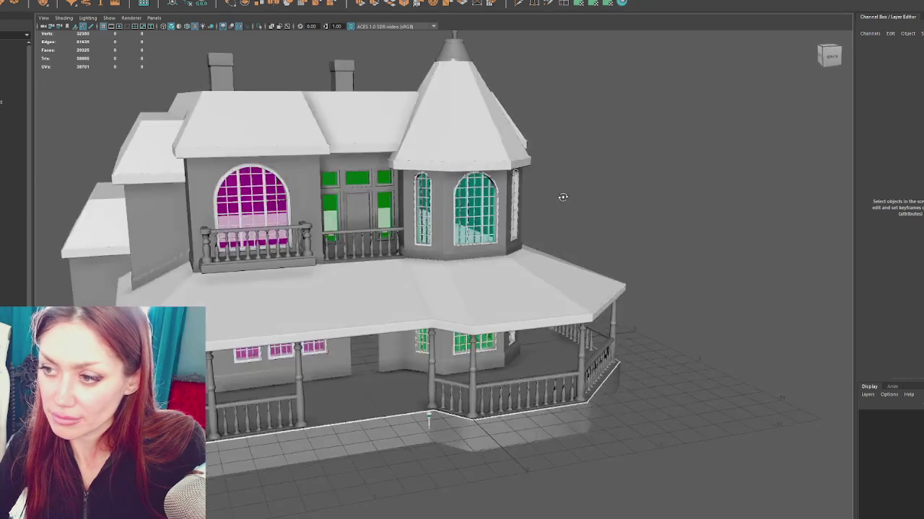
mouse_move(563, 197)
left_mouse_down()
mouse_move(607, 189)
mouse_move(569, 187)
mouse_move(557, 198)
mouse_move(588, 210)
left_mouse_up()
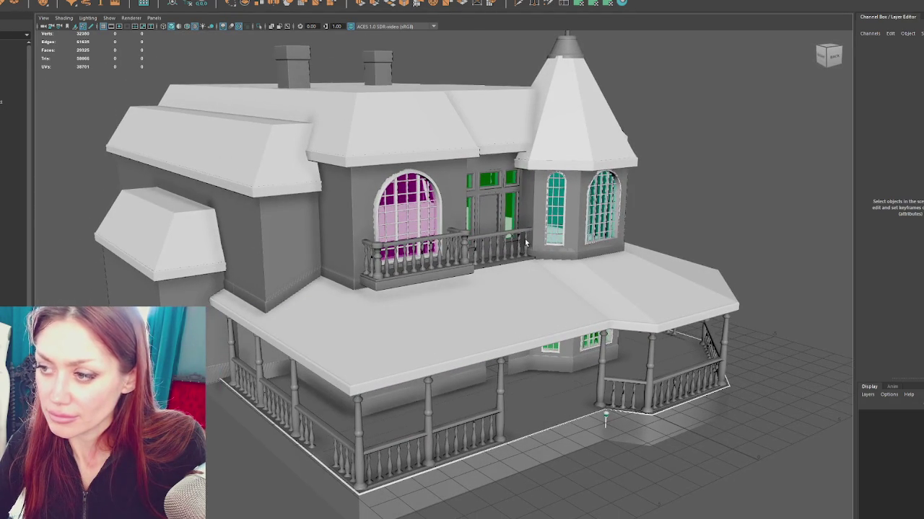
scroll(525, 243, "up", 5)
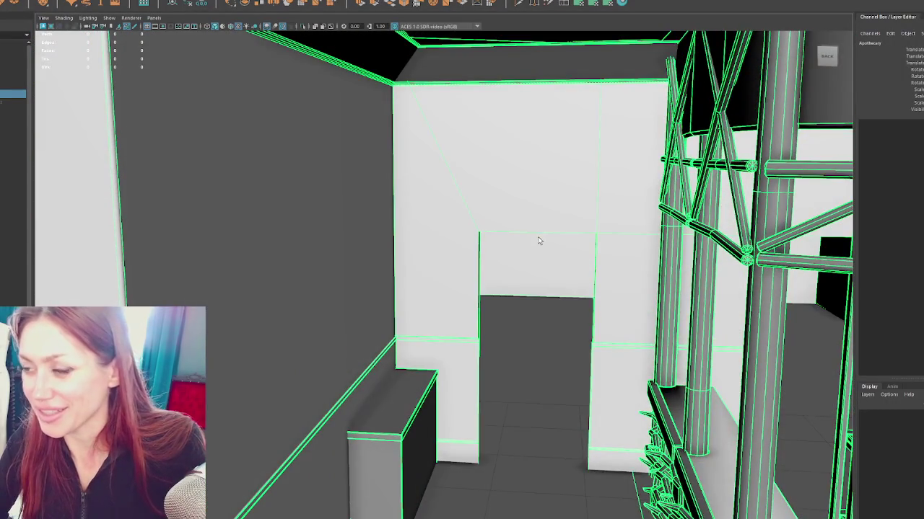
In wireframe, select Walls_Inner, frame it and look straight down at the floor plan.
key("4")
left_click(537, 242)
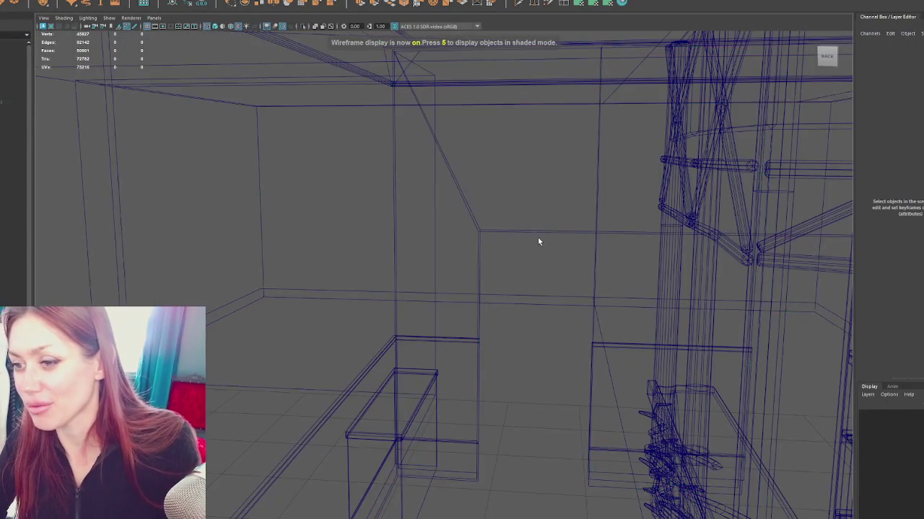
left_click_drag(538, 241, 254, 179)
left_click(260, 164)
key("f")
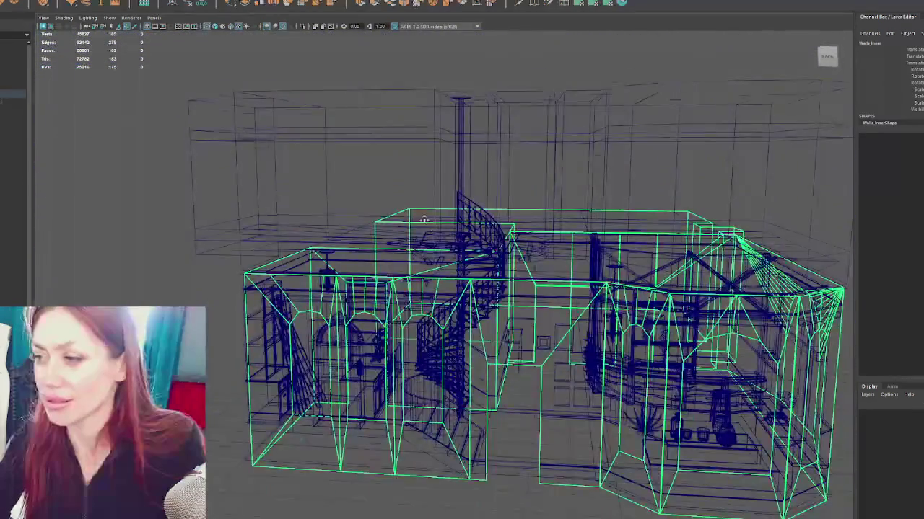
left_click_drag(424, 220, 499, 274)
Switch to edge mode and try moving the lower wall edges, undoing the move.
key("F10")
left_click(375, 347)
left_click_drag(405, 393, 395, 319)
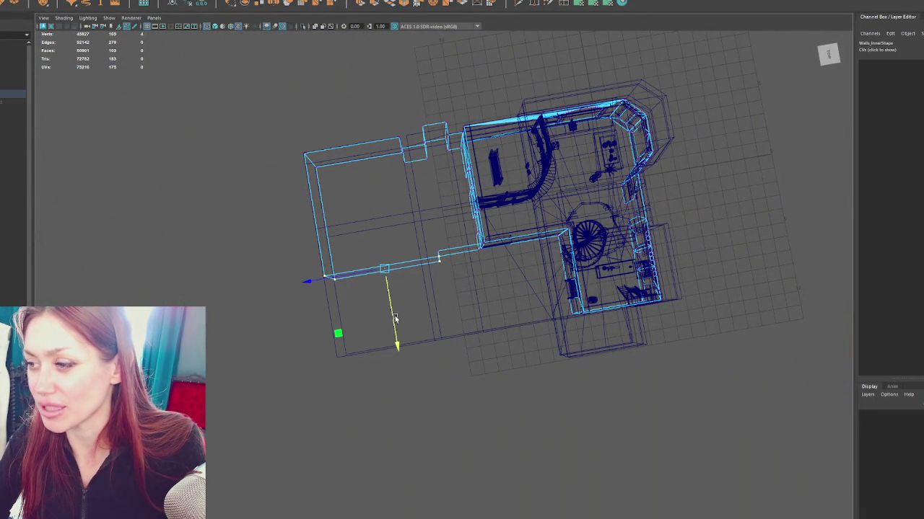
scroll(380, 306, "up", 5)
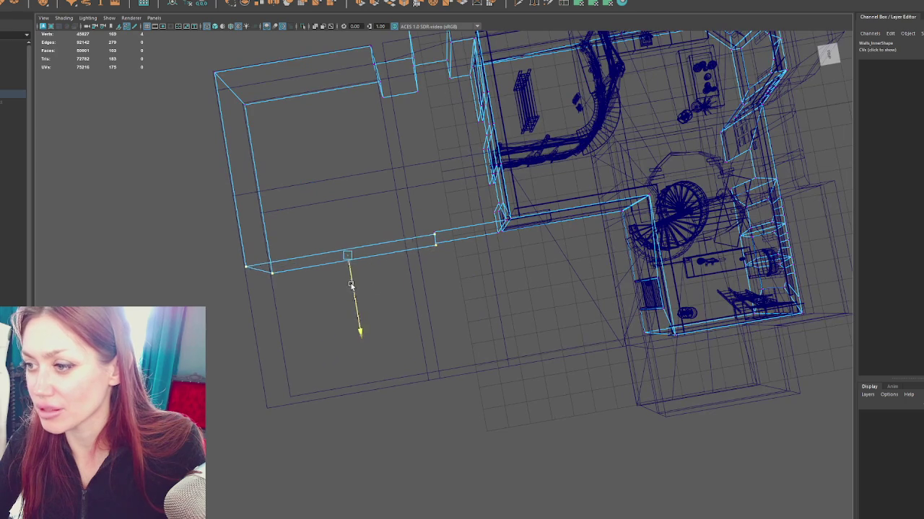
right_click(185, 197)
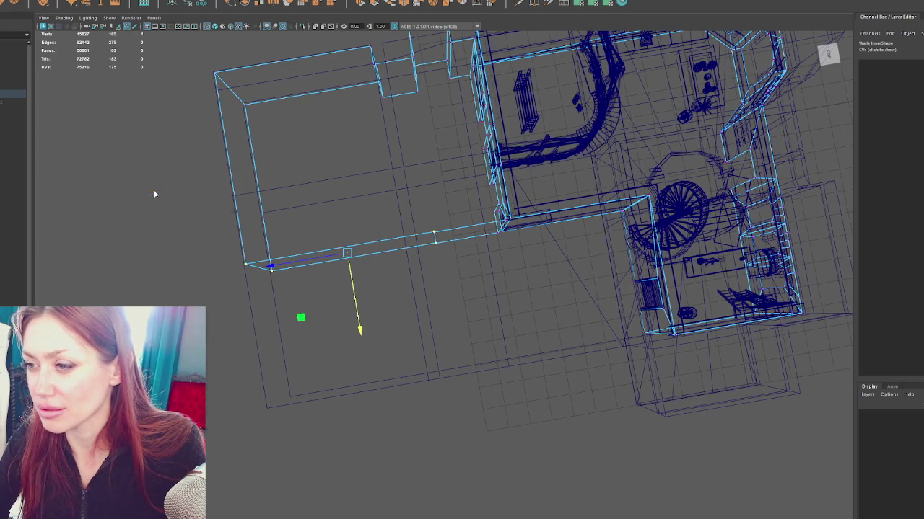
left_click(421, 238)
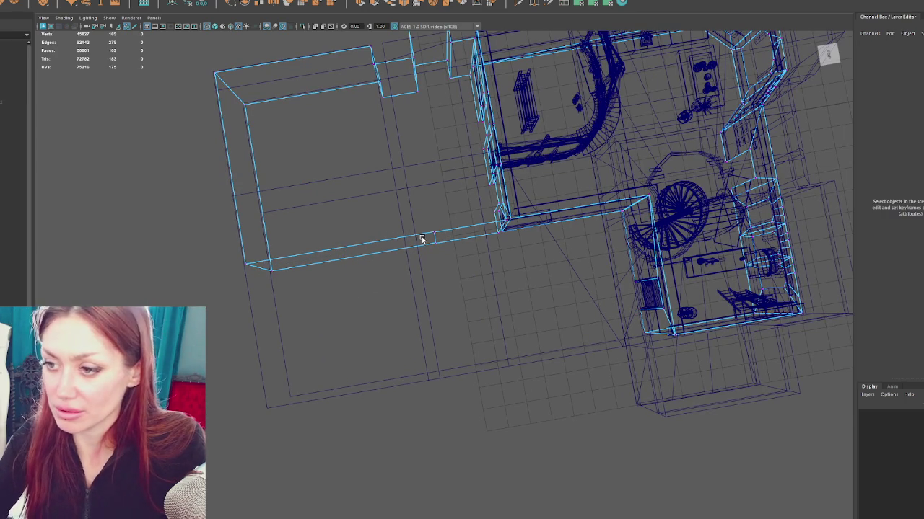
scroll(454, 306, "up", 2)
left_click(422, 252)
left_click_drag(414, 260, 355, 326)
key("ctrl+z")
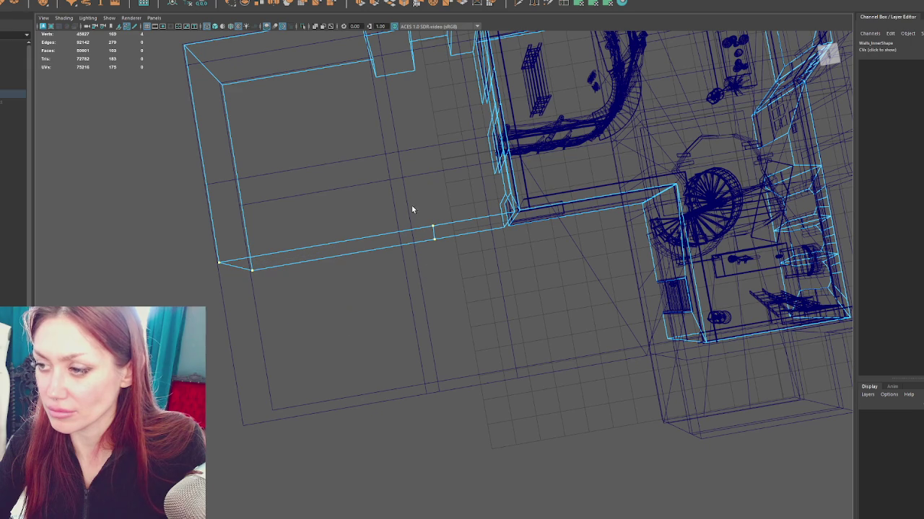
Delete the stray edge from the long lower wall.
right_click(411, 206)
left_click(404, 185)
left_click(429, 236)
key("Delete")
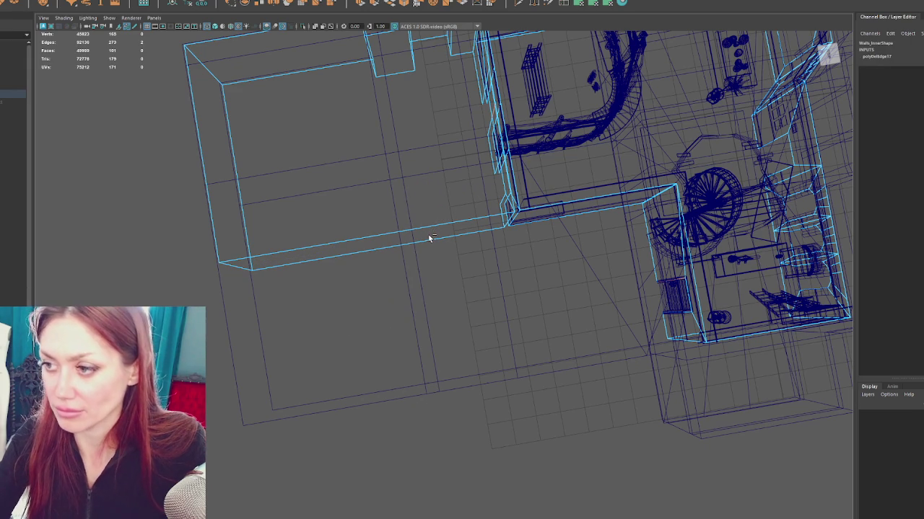
Orbit out to see the whole house and select the apothecary building.
left_click_drag(381, 178, 418, 220)
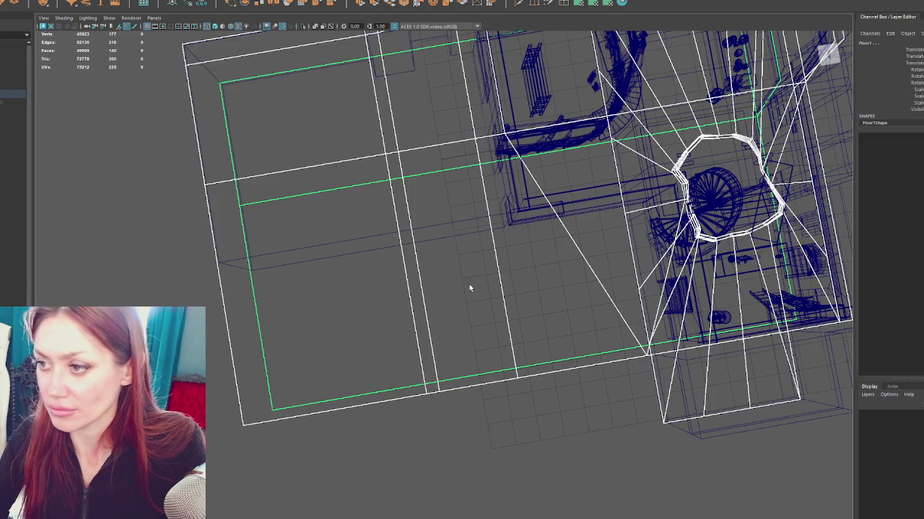
left_click(440, 224)
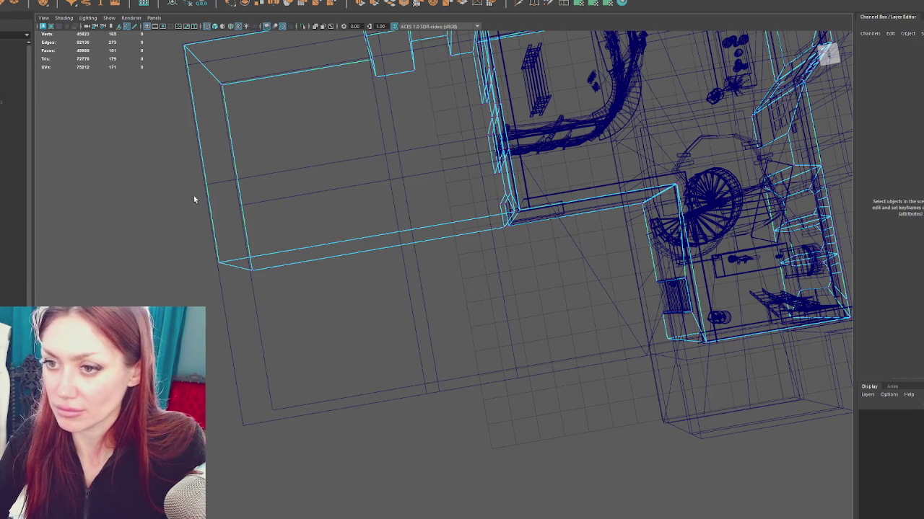
scroll(344, 236, "down", 5)
left_click_drag(349, 186, 59, 133)
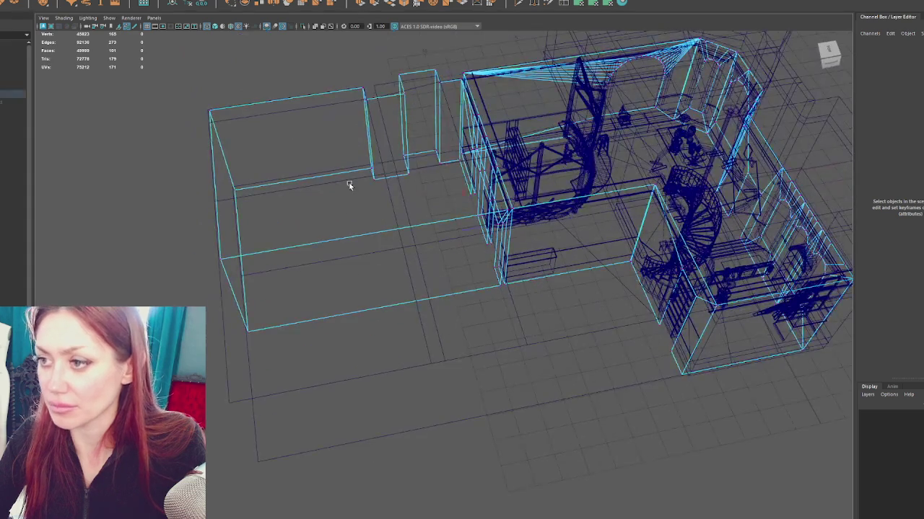
left_click(13, 94)
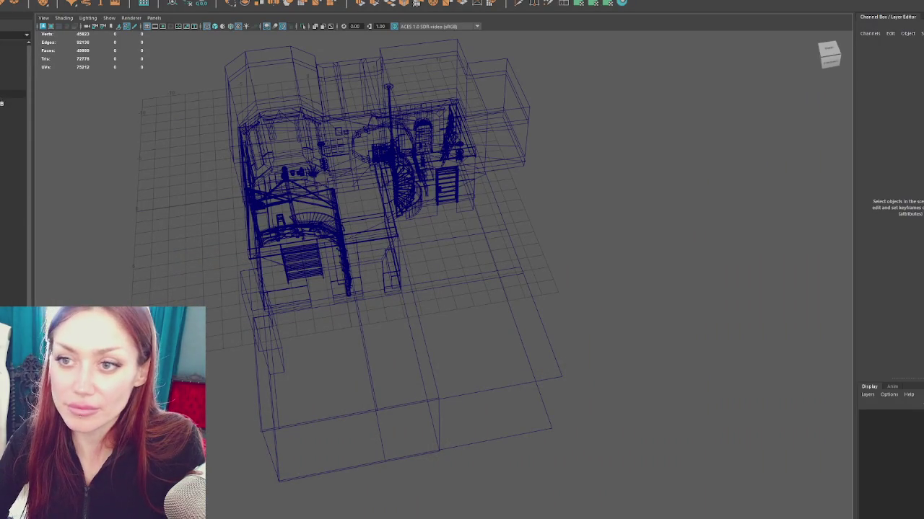
Select the Apothecary group in the Outliner to take the whole building.
left_click(11, 95)
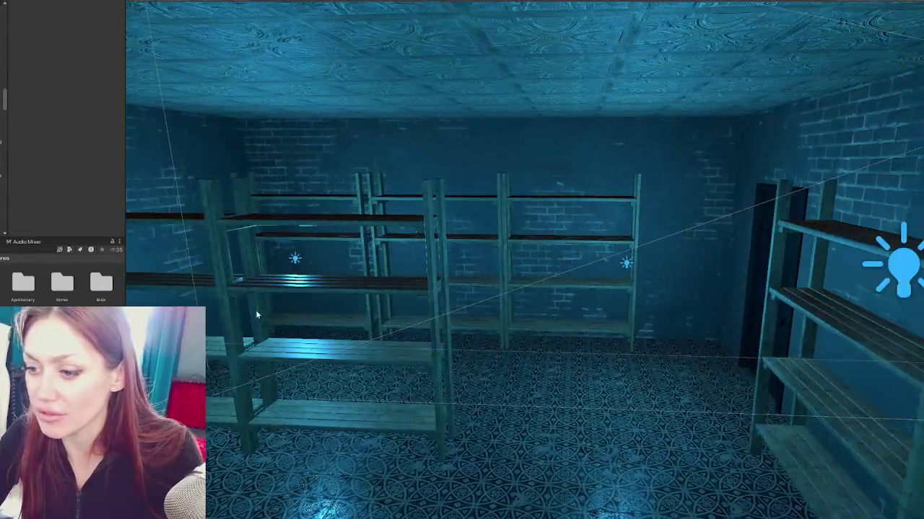
Slide the double shelf unit toward the middle of the storeroom.
left_click(238, 317)
left_click_drag(549, 314, 498, 321)
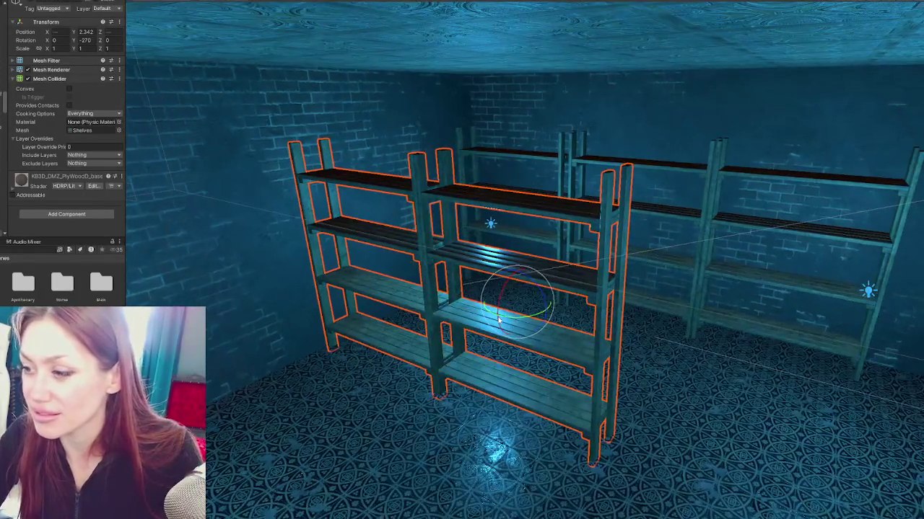
mouse_move(412, 257)
left_mouse_down()
mouse_move(467, 199)
mouse_move(438, 208)
mouse_move(491, 192)
mouse_move(625, 194)
mouse_move(495, 215)
left_mouse_up()
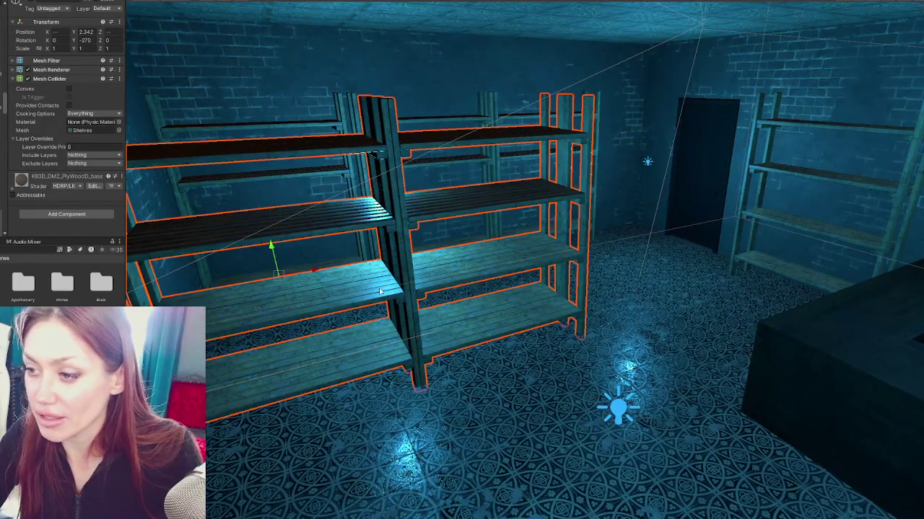
mouse_move(312, 272)
left_mouse_down()
mouse_move(460, 269)
mouse_move(321, 293)
mouse_move(455, 283)
mouse_move(390, 265)
left_mouse_up()
mouse_move(418, 209)
left_mouse_down()
mouse_move(518, 232)
mouse_move(590, 261)
left_mouse_up()
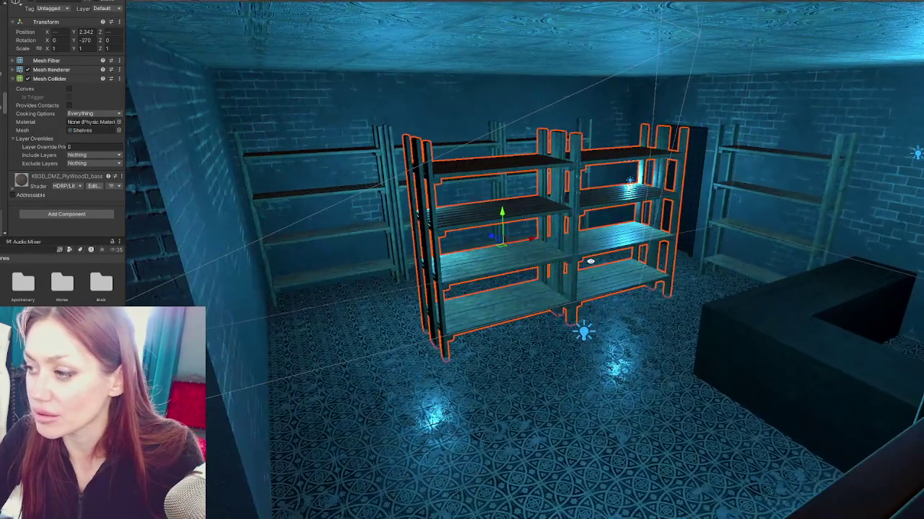
Rotate the left-wall shelf 90° on Y and nudge it into place along the wall.
left_click(299, 282)
key("e")
left_click_drag(352, 220, 278, 247)
left_click_drag(365, 213, 302, 221)
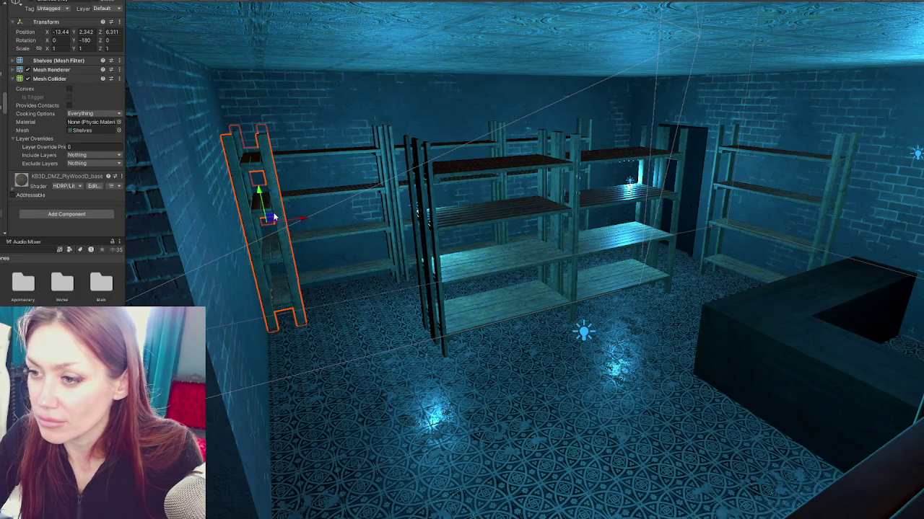
key("w")
key("d")
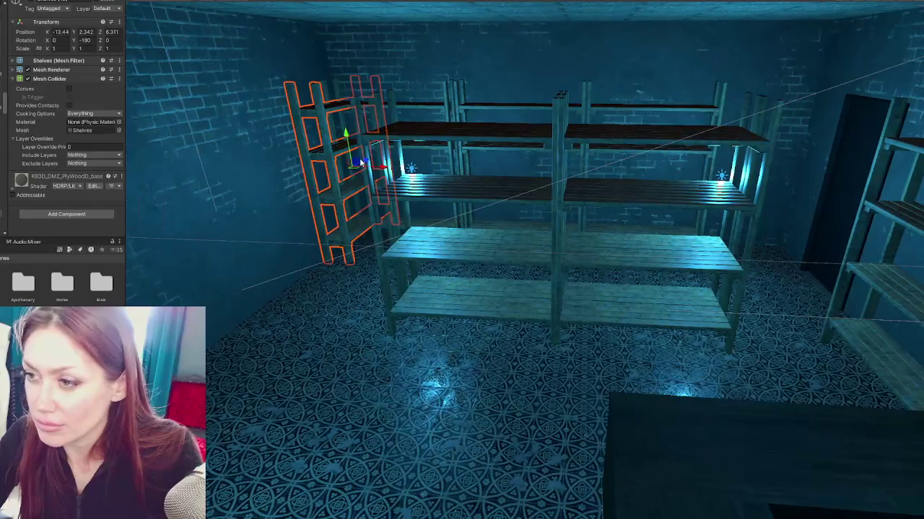
mouse_move(366, 163)
left_mouse_down()
mouse_move(336, 189)
mouse_move(231, 231)
mouse_move(200, 200)
left_mouse_up()
Select the foreground and back shelf units and orbit the view to face them.
key("w")
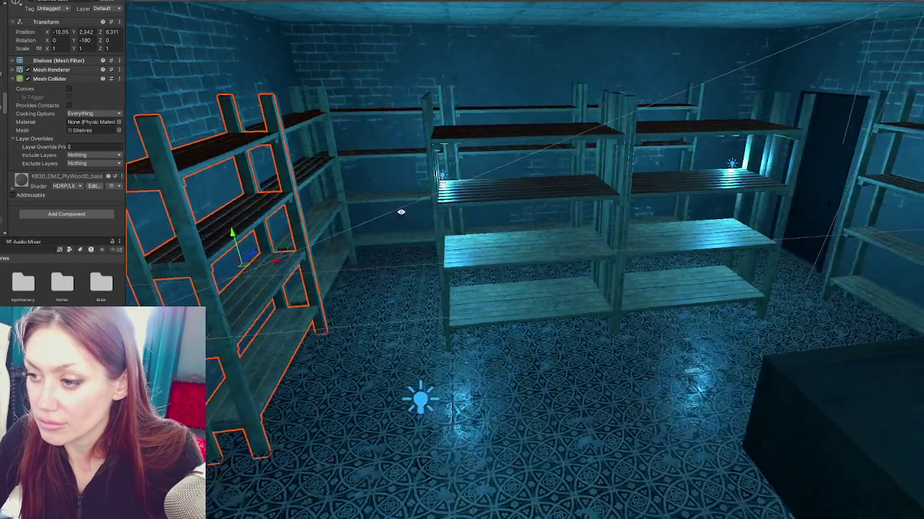
key("s")
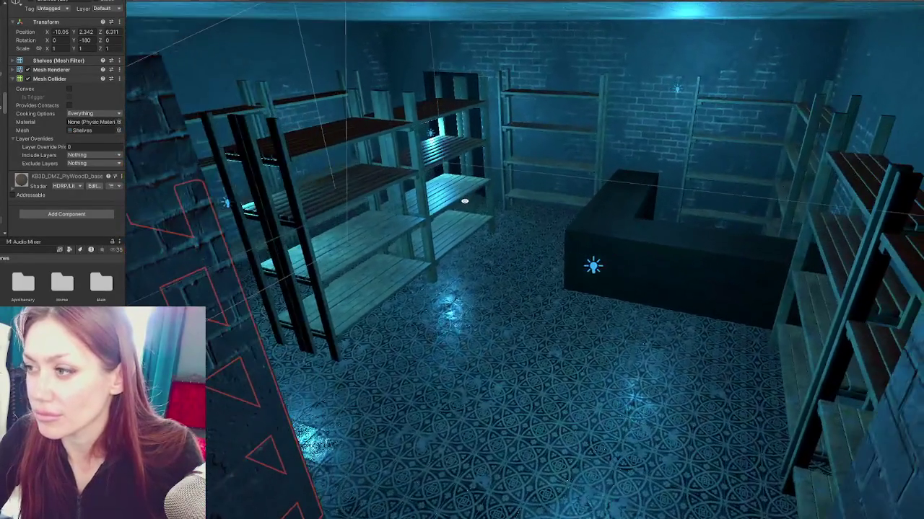
left_click_drag(465, 202, 447, 204)
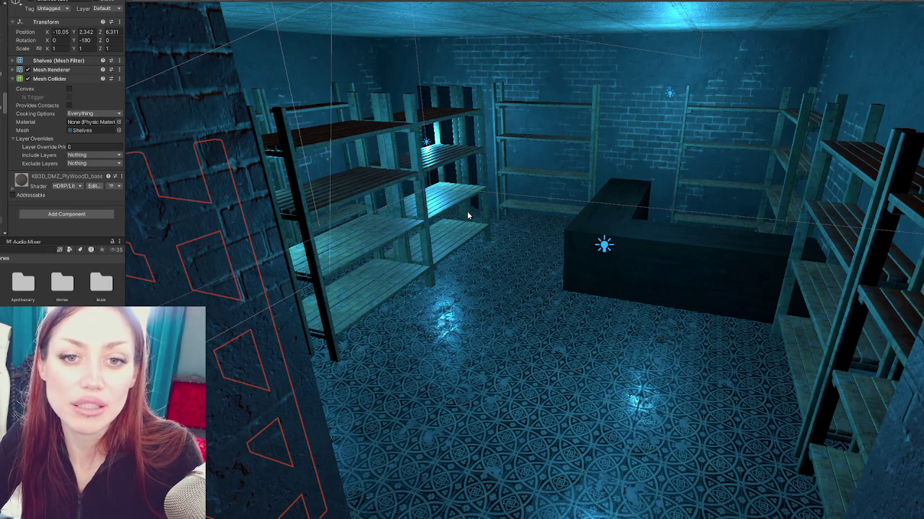
mouse_move(467, 211)
left_mouse_down()
mouse_move(309, 208)
mouse_move(398, 213)
left_mouse_up()
left_click(394, 143)
left_click(509, 127, "shift")
mouse_move(508, 126)
left_mouse_down()
mouse_move(688, 206)
mouse_move(658, 187)
left_mouse_up()
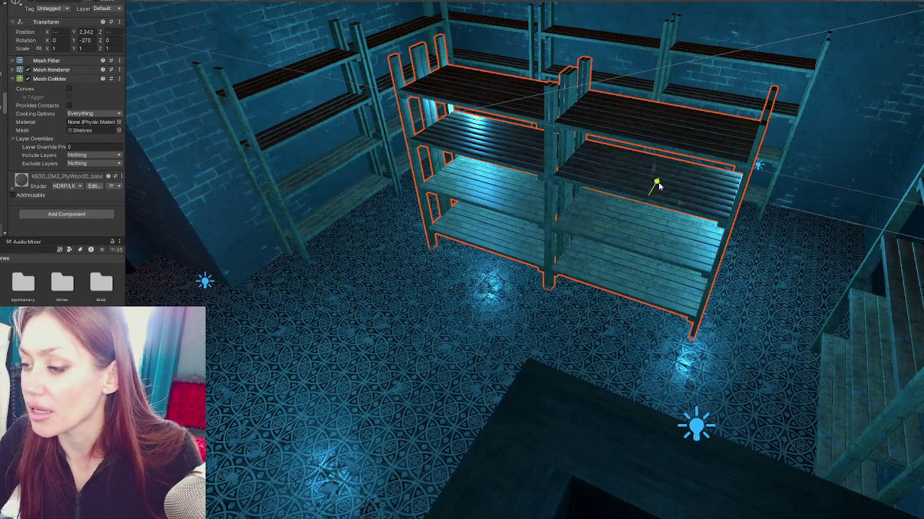
mouse_move(429, 163)
left_mouse_down()
mouse_move(505, 153)
mouse_move(501, 197)
mouse_move(577, 184)
mouse_move(686, 138)
mouse_move(701, 158)
mouse_move(614, 178)
mouse_move(326, 188)
mouse_move(313, 178)
mouse_move(556, 231)
mouse_move(520, 212)
mouse_move(507, 221)
left_mouse_up()
Select the dark rug and move it onto the tiled floor just inside the doorway.
left_click(407, 209)
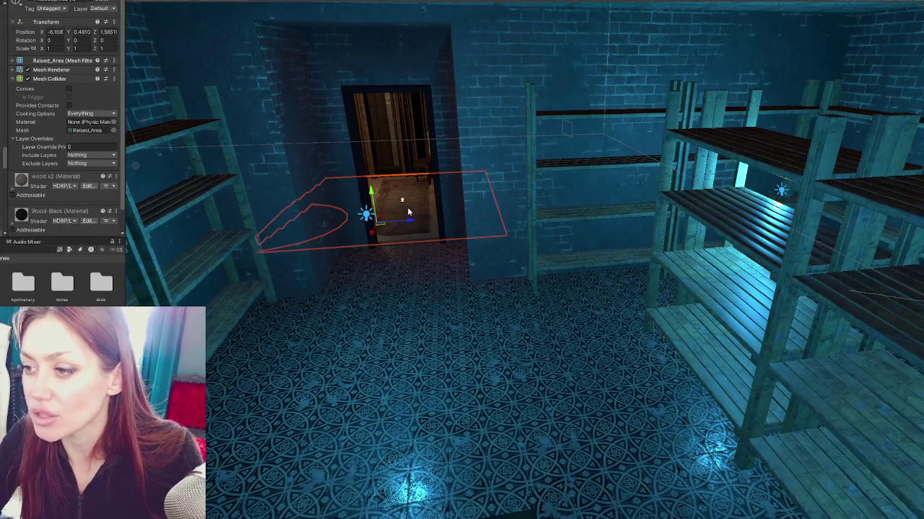
left_click(402, 204)
key("f")
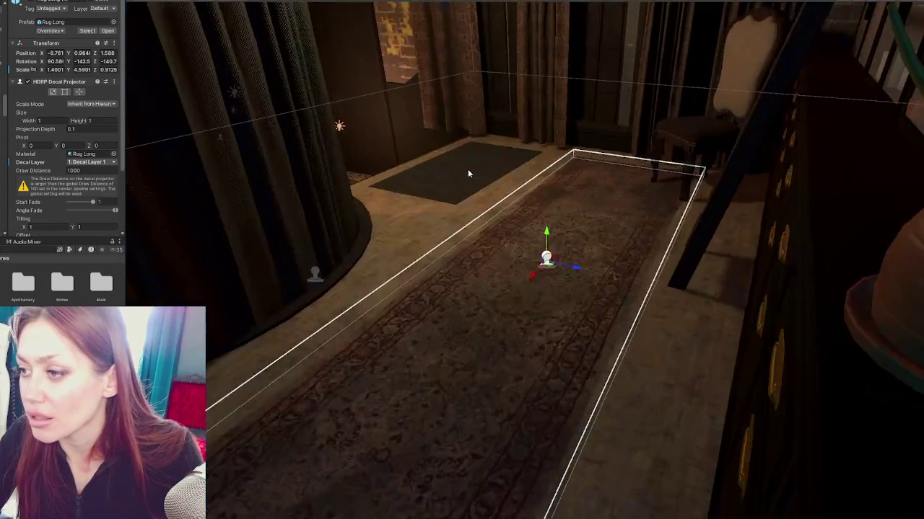
left_click(466, 171)
left_click(456, 201)
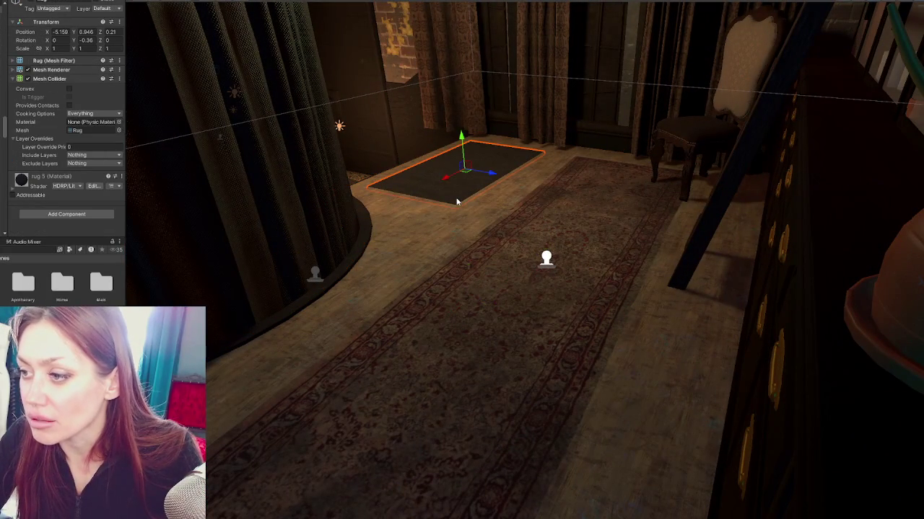
mouse_move(445, 180)
left_mouse_down()
mouse_move(264, 298)
mouse_move(293, 288)
mouse_move(555, 119)
left_mouse_up()
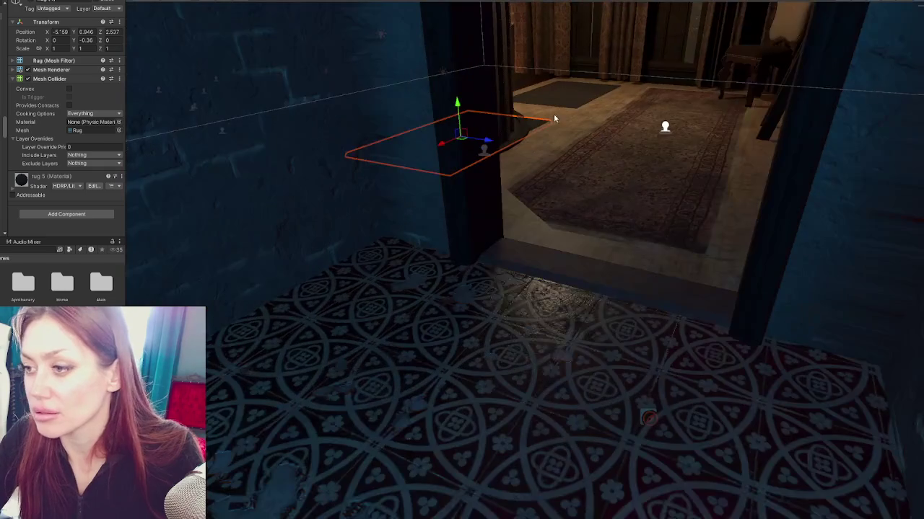
left_click_drag(488, 145, 695, 223)
mouse_move(660, 179)
left_mouse_down()
mouse_move(488, 410)
mouse_move(535, 342)
mouse_move(609, 312)
left_mouse_up()
Rotate the rug about 90° to lie across the doorway and check its placement.
key("e")
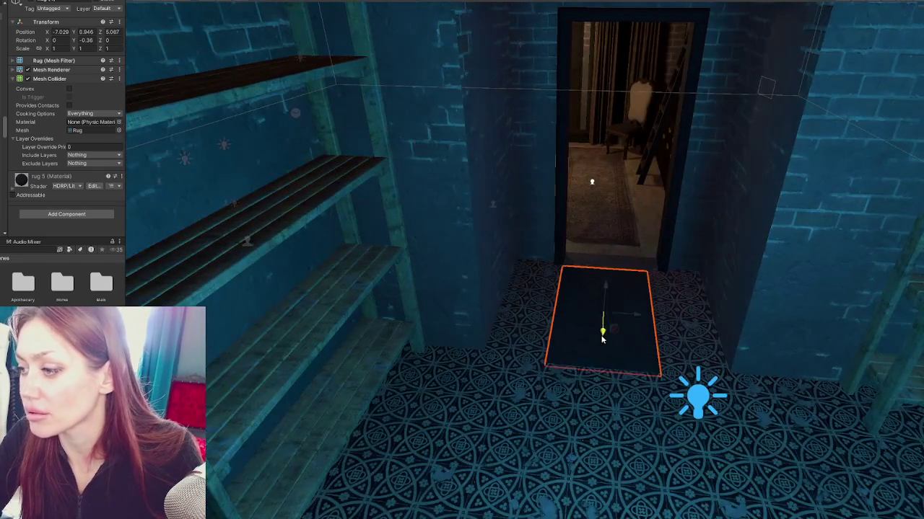
mouse_move(606, 364)
left_mouse_down()
mouse_move(562, 345)
mouse_move(507, 347)
mouse_move(527, 349)
left_mouse_up()
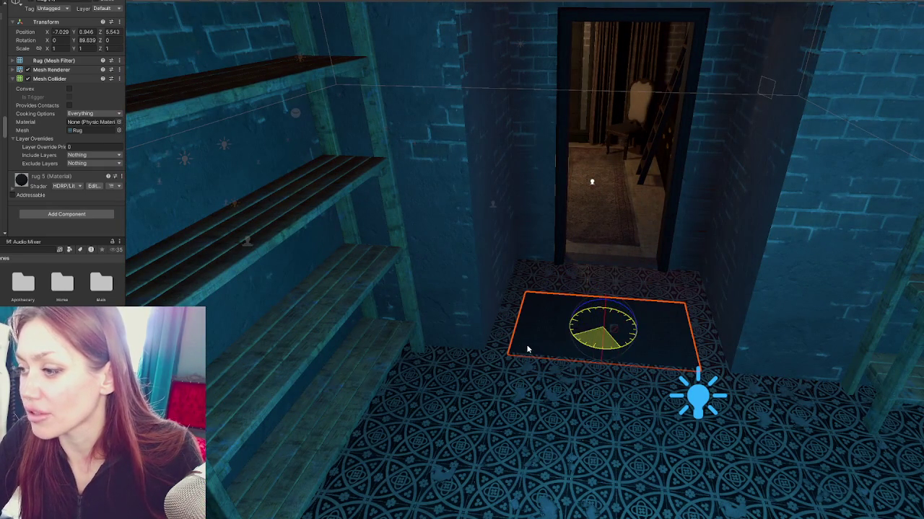
left_click_drag(603, 350, 603, 306)
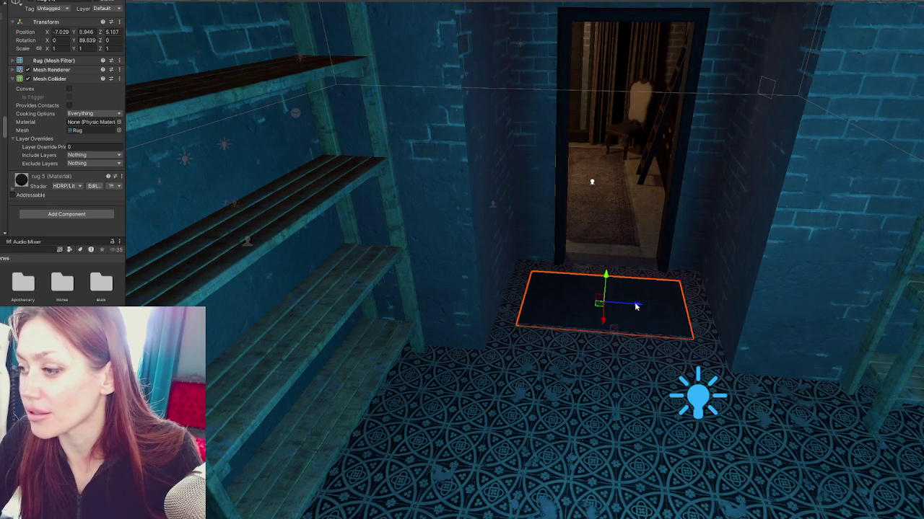
mouse_move(711, 265)
left_mouse_down()
mouse_move(602, 260)
mouse_move(630, 270)
left_mouse_up()
mouse_move(466, 190)
left_mouse_down()
mouse_move(476, 392)
mouse_move(481, 295)
mouse_move(360, 252)
mouse_move(604, 273)
mouse_move(585, 239)
mouse_move(540, 212)
mouse_move(550, 165)
mouse_move(528, 232)
mouse_move(505, 232)
mouse_move(503, 211)
mouse_move(497, 216)
mouse_move(525, 325)
mouse_move(505, 303)
mouse_move(326, 268)
mouse_move(295, 297)
mouse_move(425, 268)
mouse_move(376, 231)
left_mouse_up()
Check behind the left-wall shelves, then delete the redundant left-wall shelf.
left_click(526, 325)
left_click(390, 238)
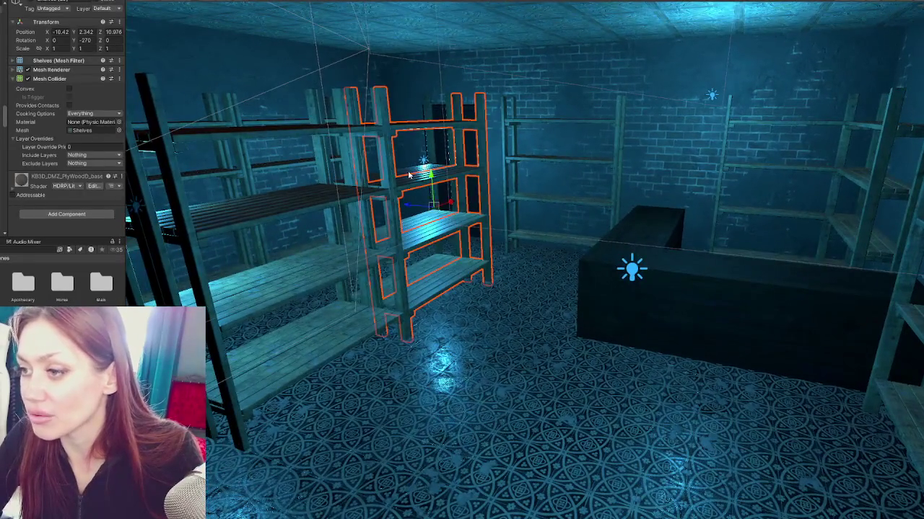
key("h")
mouse_move(300, 166)
left_mouse_down()
mouse_move(386, 205)
mouse_move(419, 200)
mouse_move(398, 212)
mouse_move(439, 227)
mouse_move(430, 268)
mouse_move(318, 289)
left_mouse_up()
key("h")
left_click(311, 291)
key("h")
key("h")
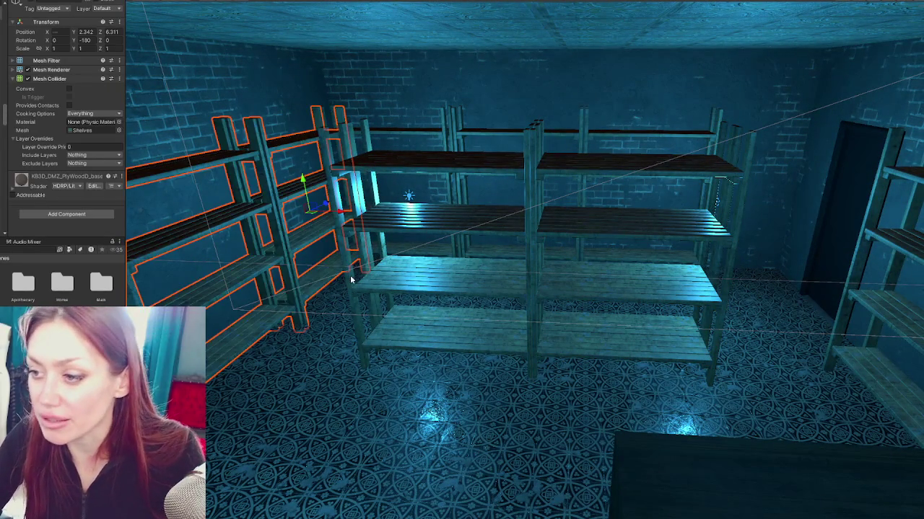
key("Delete")
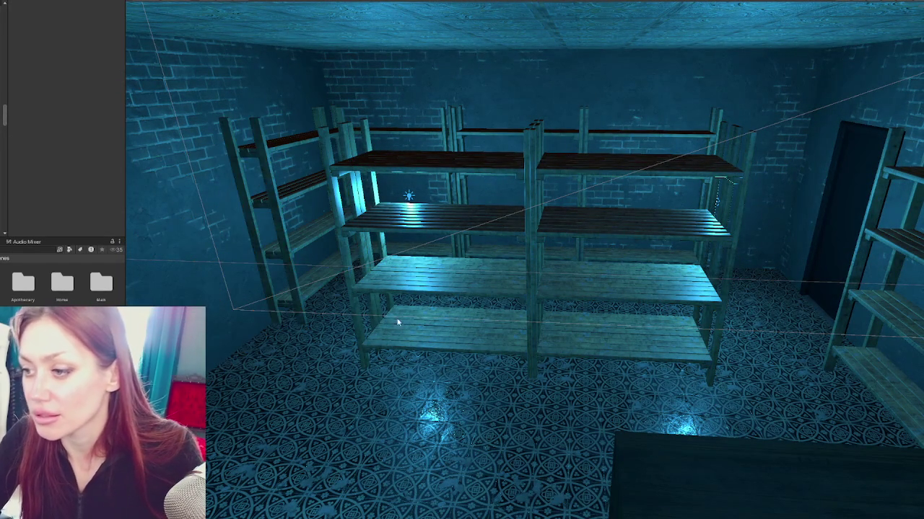
Shift both halves of the central double shelf unit left toward the doorway.
left_click(396, 322)
left_click(555, 283, "shift")
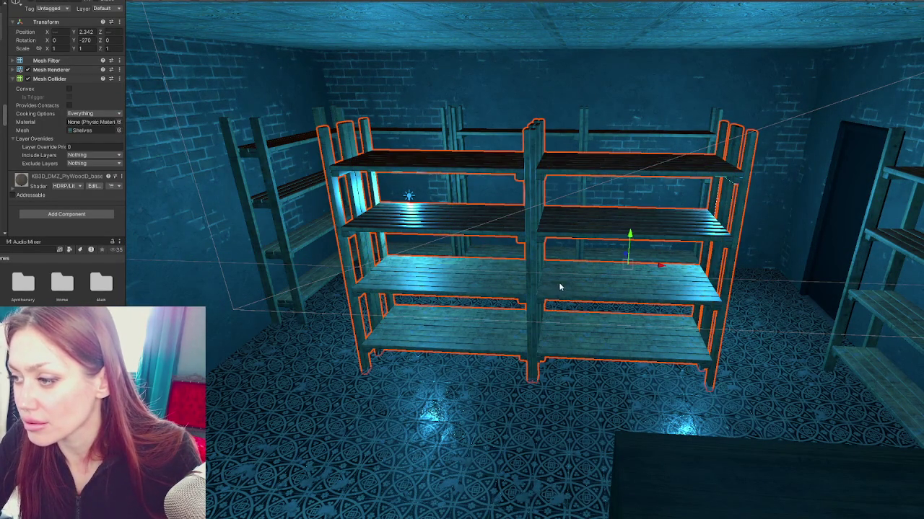
mouse_move(658, 269)
left_mouse_down()
mouse_move(553, 264)
mouse_move(489, 279)
mouse_move(495, 285)
mouse_move(571, 243)
mouse_move(747, 293)
mouse_move(591, 272)
left_mouse_up()
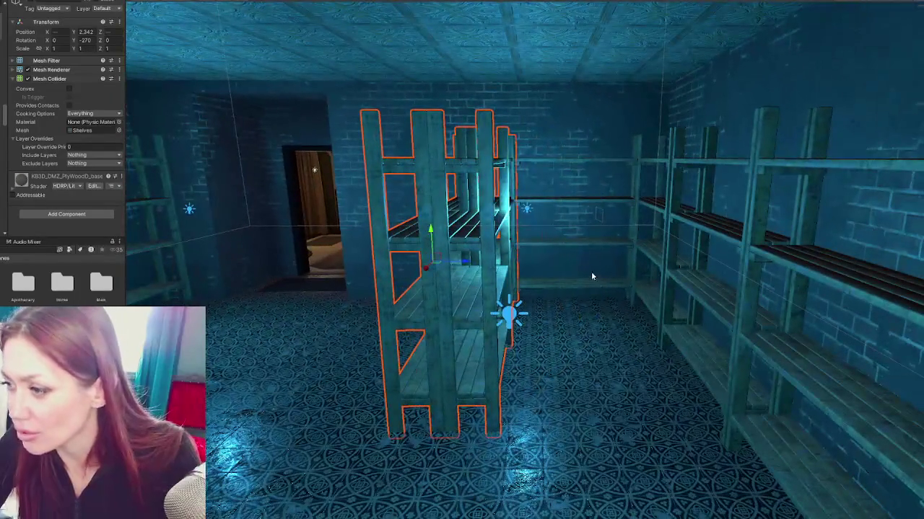
mouse_move(603, 233)
left_mouse_down()
mouse_move(415, 227)
mouse_move(368, 238)
mouse_move(375, 247)
mouse_move(553, 237)
mouse_move(313, 256)
mouse_move(403, 256)
mouse_move(281, 111)
left_mouse_up()
left_click(388, 236)
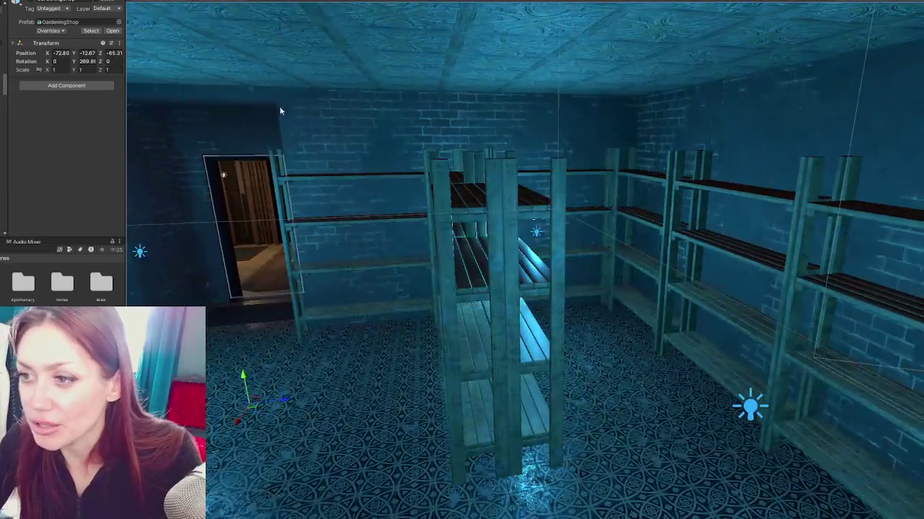
left_click(341, 272)
key("f")
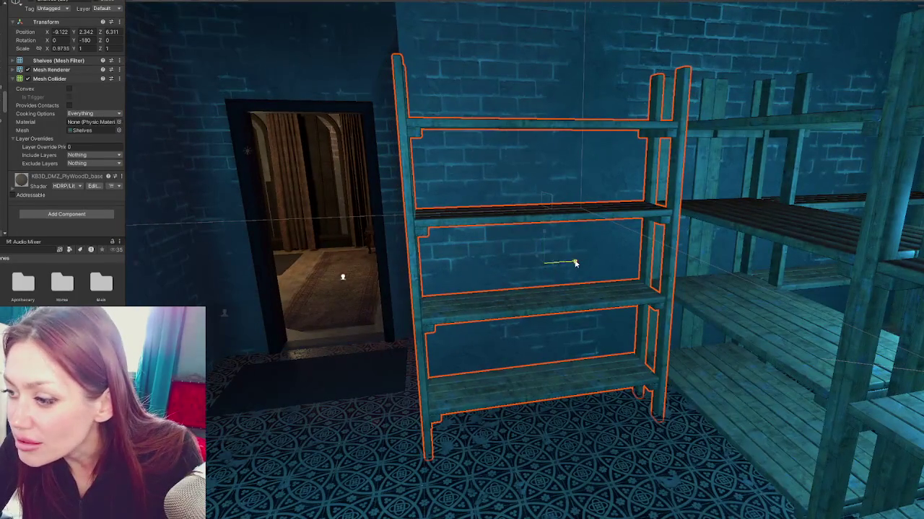
left_click_drag(576, 264, 579, 265)
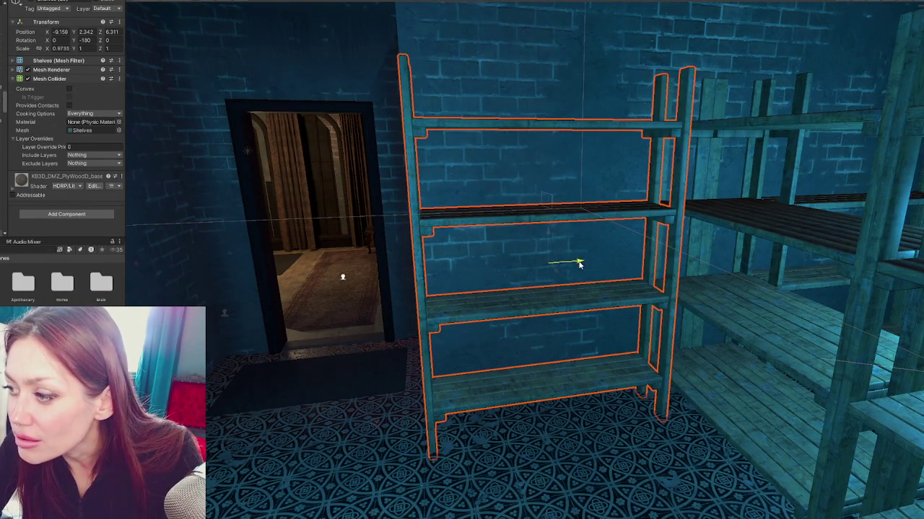
mouse_move(467, 322)
left_mouse_down()
mouse_move(463, 308)
mouse_move(614, 287)
mouse_move(498, 188)
mouse_move(570, 222)
mouse_move(581, 287)
mouse_move(526, 297)
mouse_move(588, 294)
mouse_move(531, 299)
left_mouse_up()
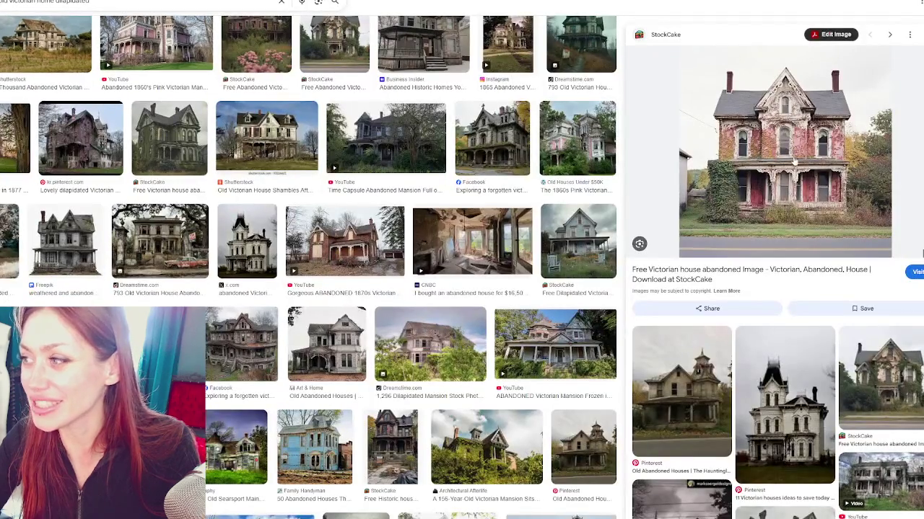
Browse the next image results, previewing the forgotten Victorian mansion photo.
key("Right")
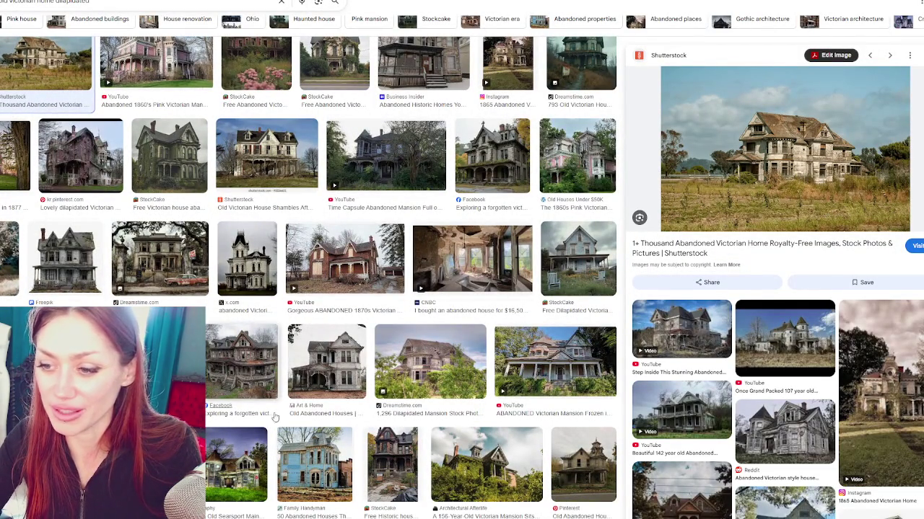
left_click(241, 361)
right_click(803, 168)
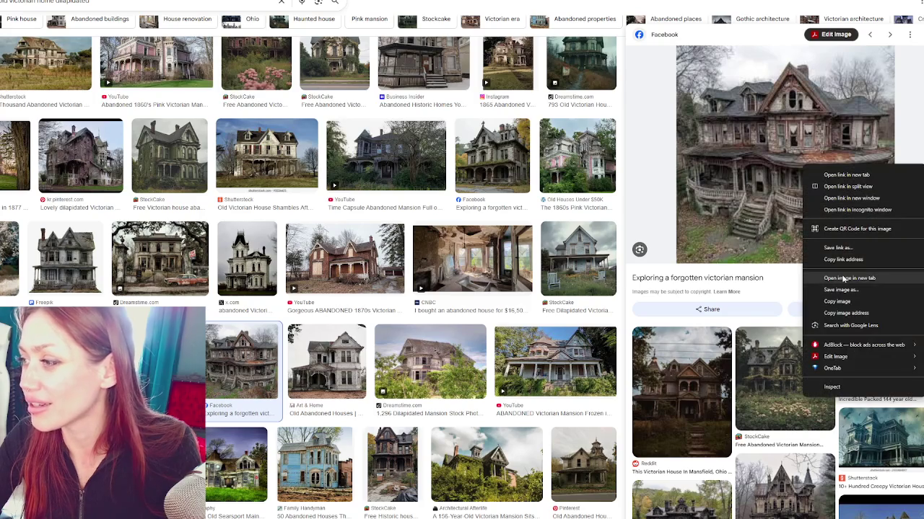
left_click(849, 278)
left_click_drag(764, 279, 683, 278)
right_click(683, 279)
key("Escape")
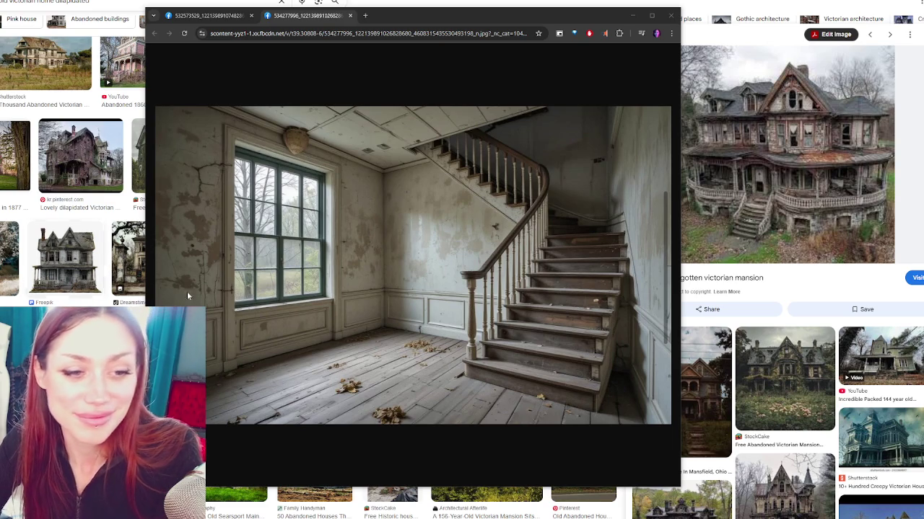
Close the staircase image window and preview the Time Capsule Abandoned Mansion result.
left_click(671, 15)
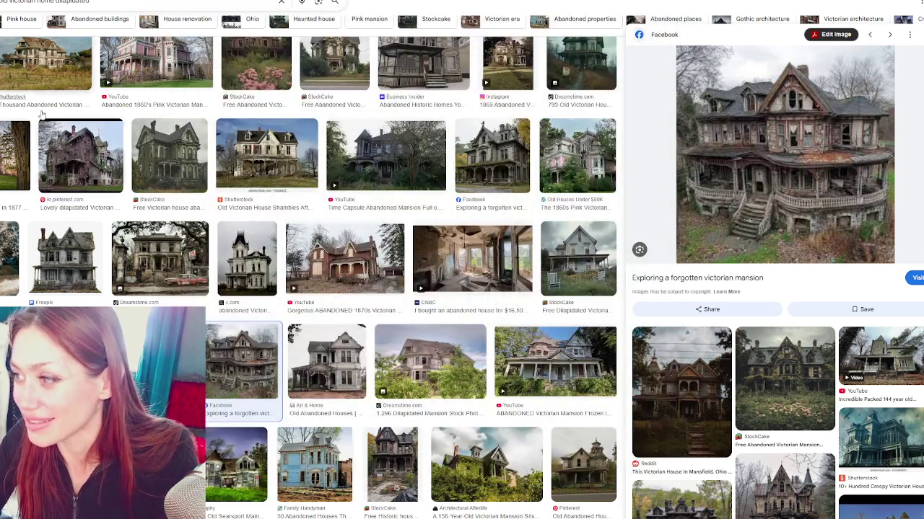
left_click(385, 155)
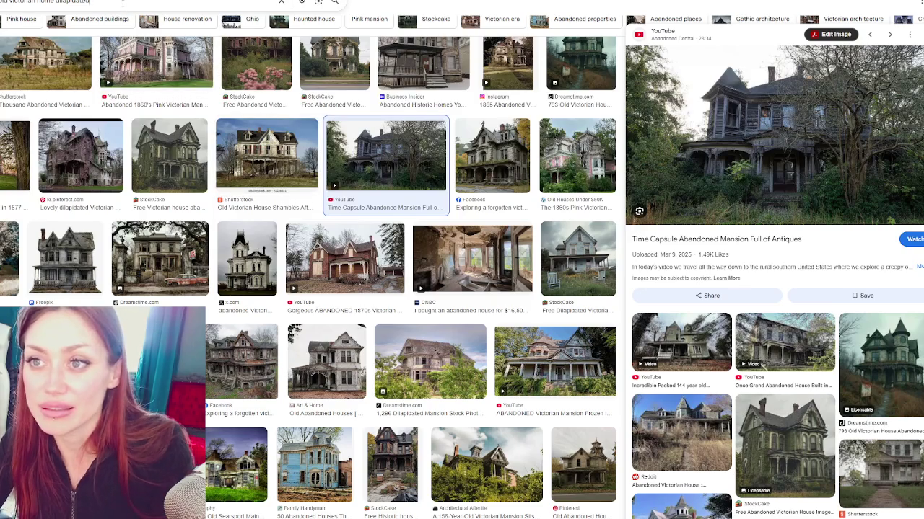
left_click(145, 5)
Search for dilapidated Victorian interiors and preview the loveproperty abandoned old house photo.
type("ide")
key("Return")
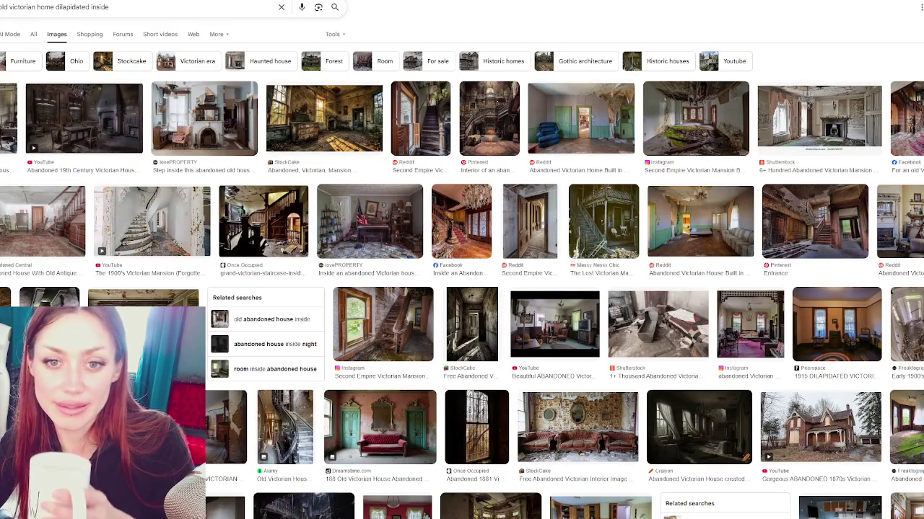
left_click(204, 118)
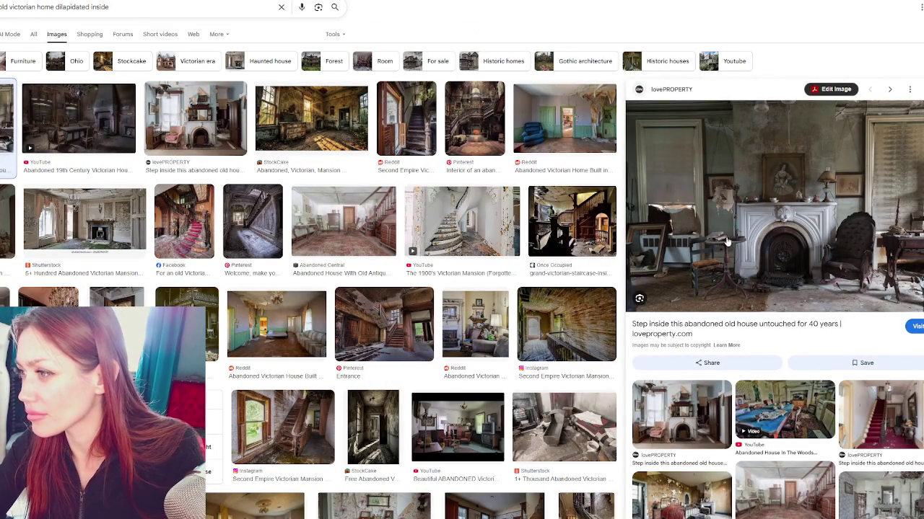
right_click(764, 209)
left_click(815, 318)
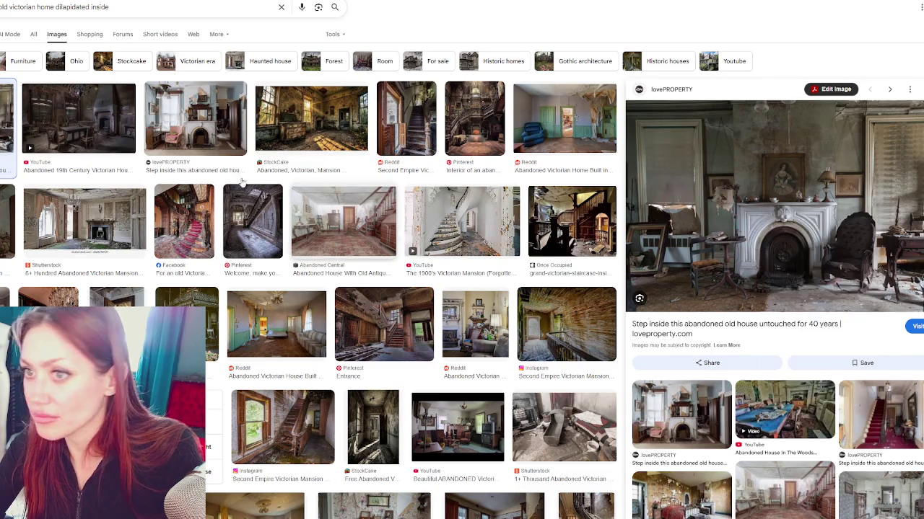
Compare previews of abandoned house results, including the Reddit staircase and Pinterest mansion interior.
left_click(104, 116)
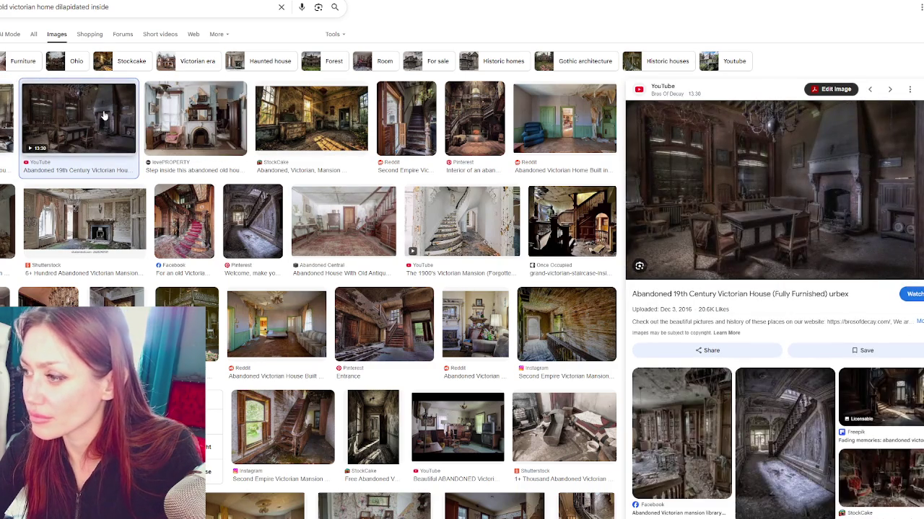
left_click(231, 130)
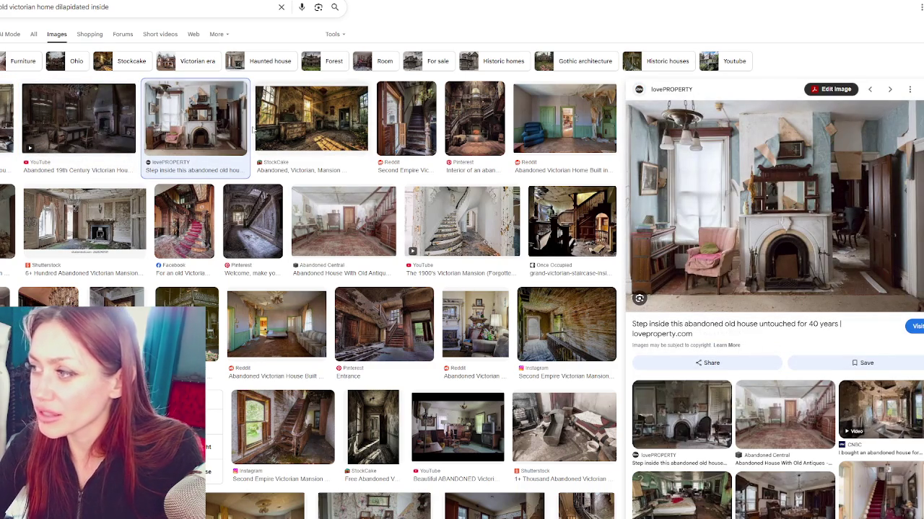
left_click(316, 127)
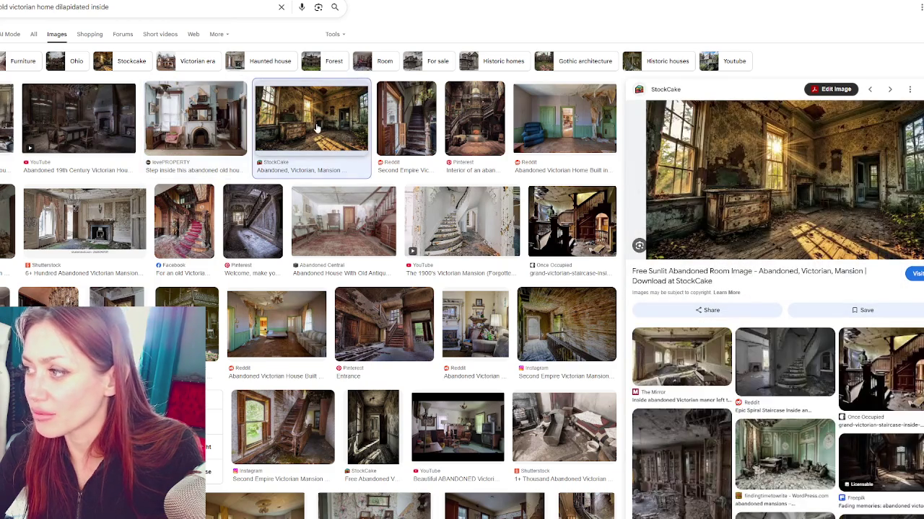
left_click(241, 127)
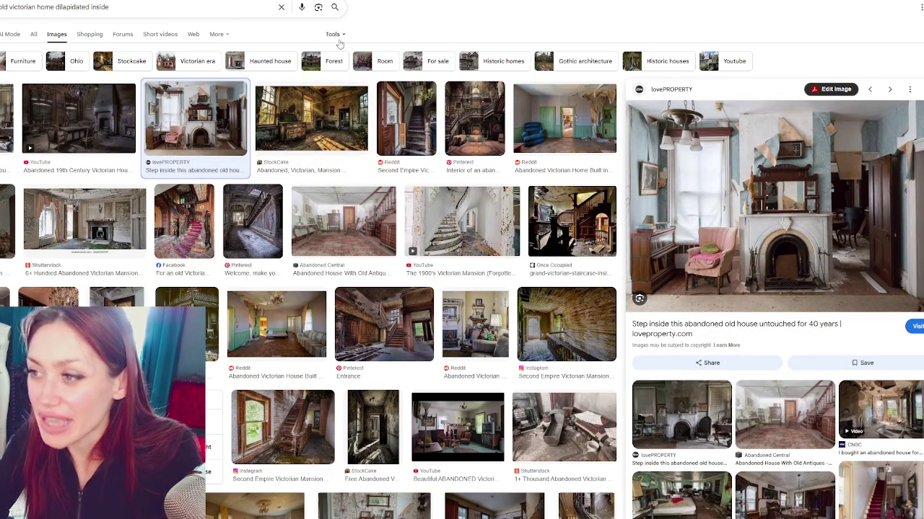
left_click(408, 122)
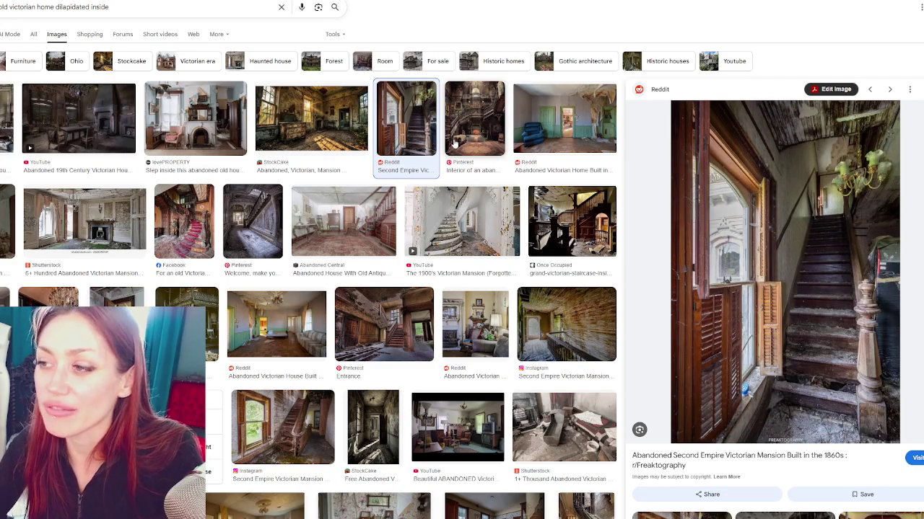
left_click(454, 145)
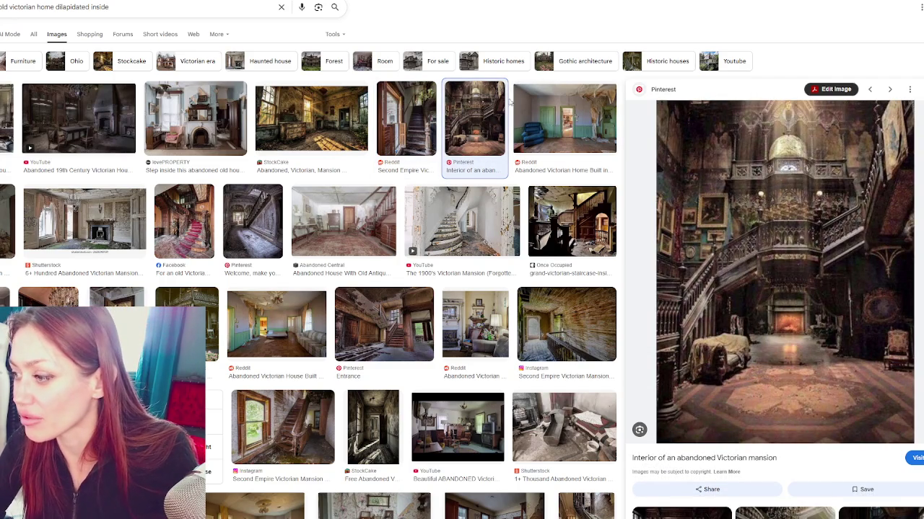
right_click(789, 237)
left_click(854, 354)
View the abandoned Victorian home built in 1877 photo at full size.
left_click(541, 128)
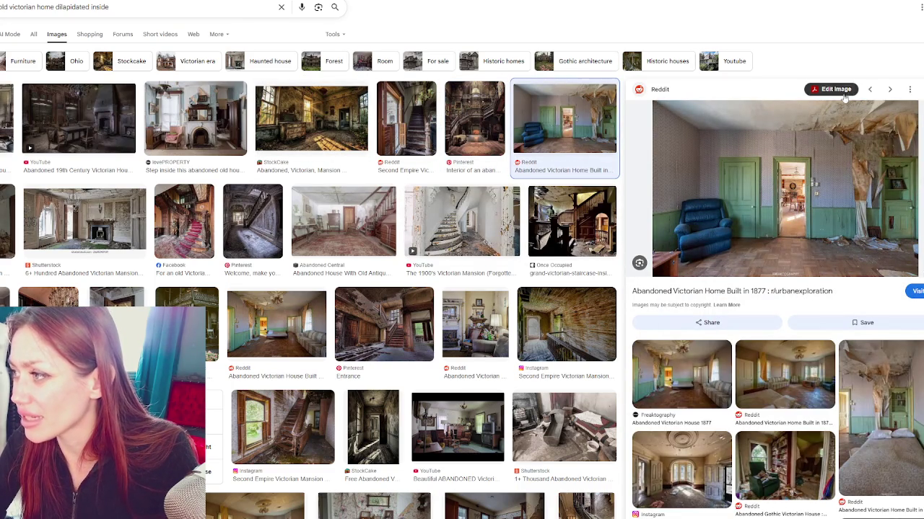
right_click(852, 156)
left_click(830, 267)
key("ctrl+Tab")
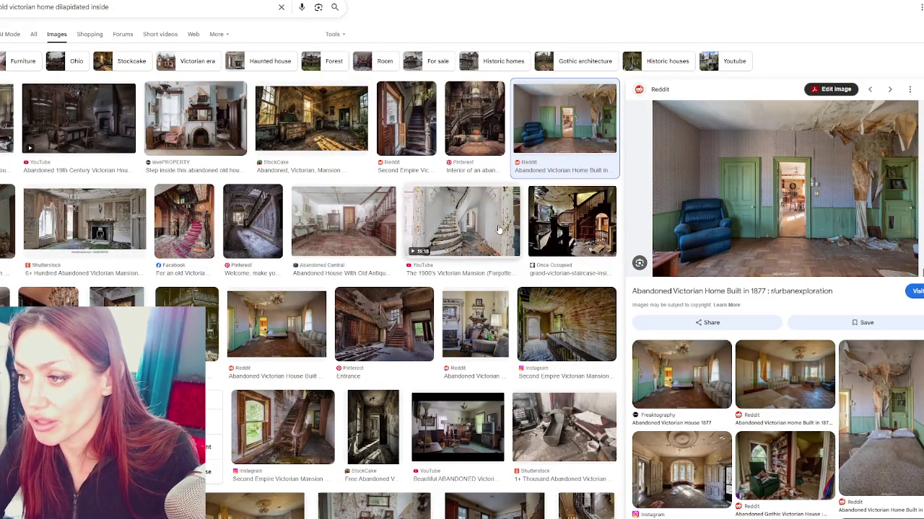
Preview the Shutterstock, antiques-house and Second Empire hallway images, viewing the hallway photo alone.
left_click(131, 223)
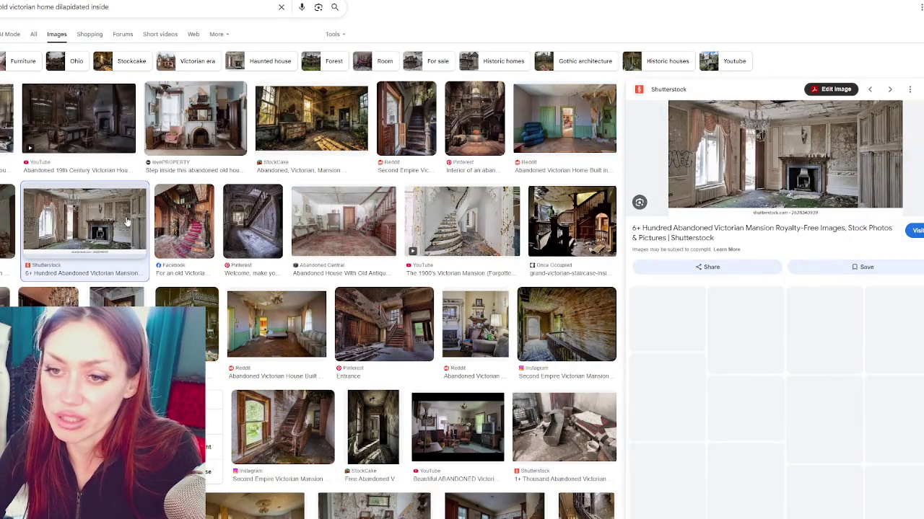
scroll(58, 207, "down", 1)
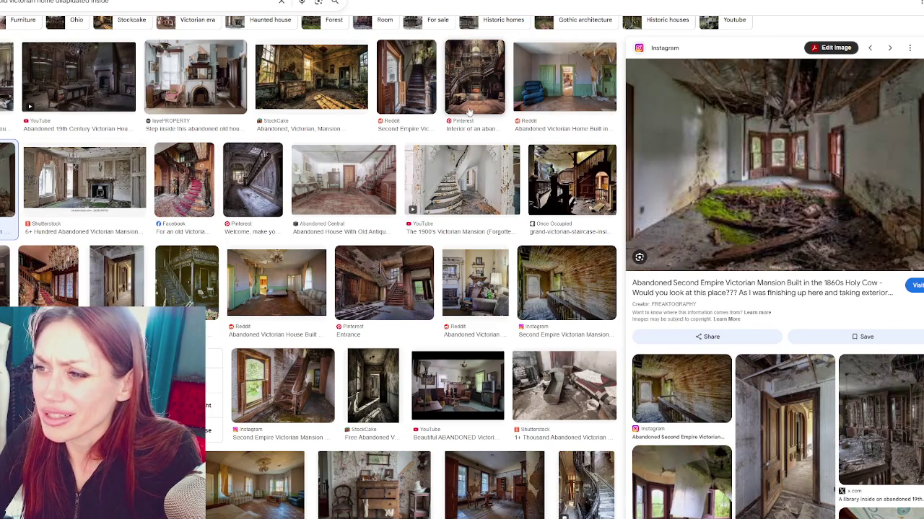
left_click(341, 180)
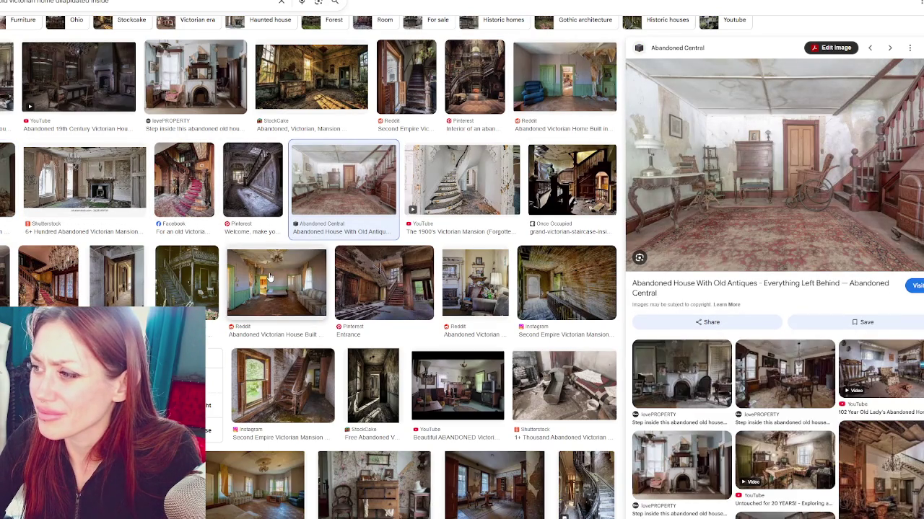
left_click(550, 288)
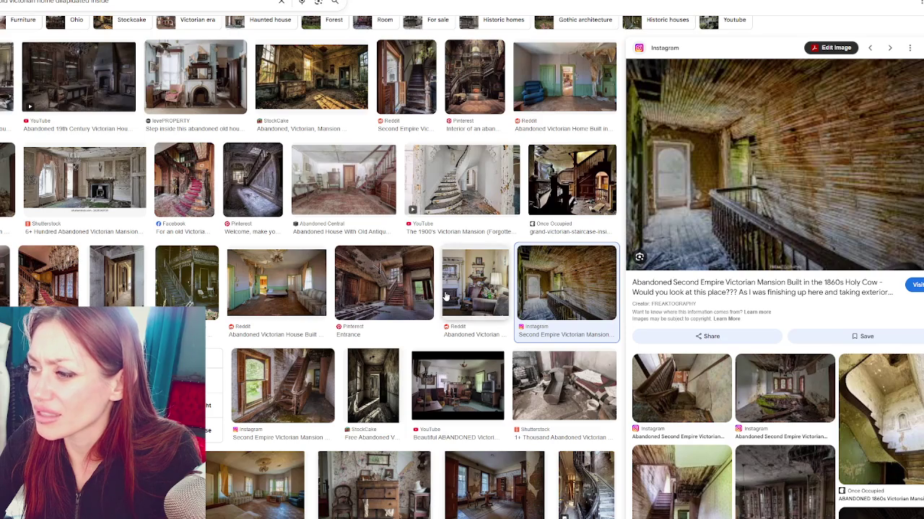
right_click(703, 160)
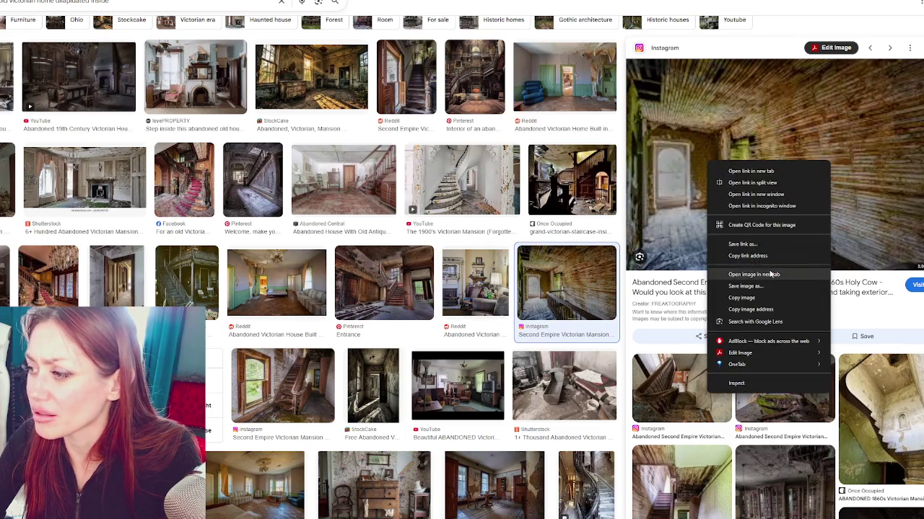
left_click(722, 274)
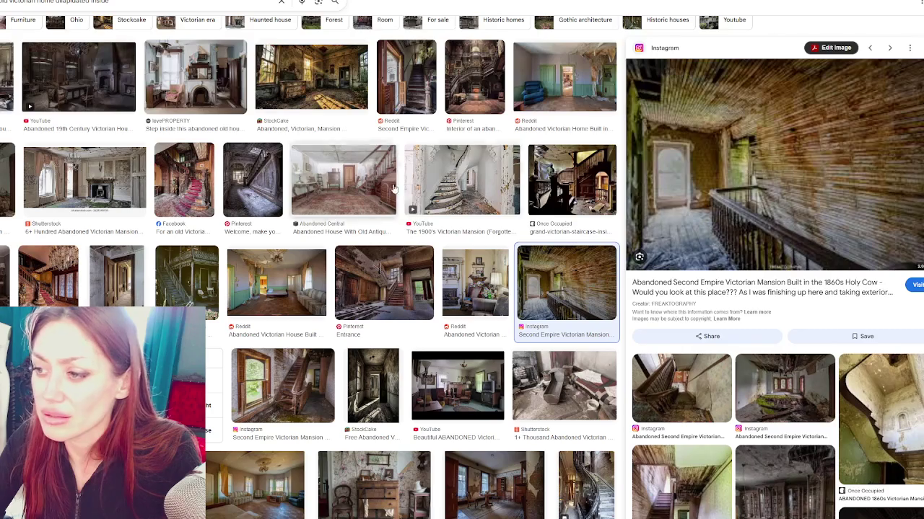
key("Left")
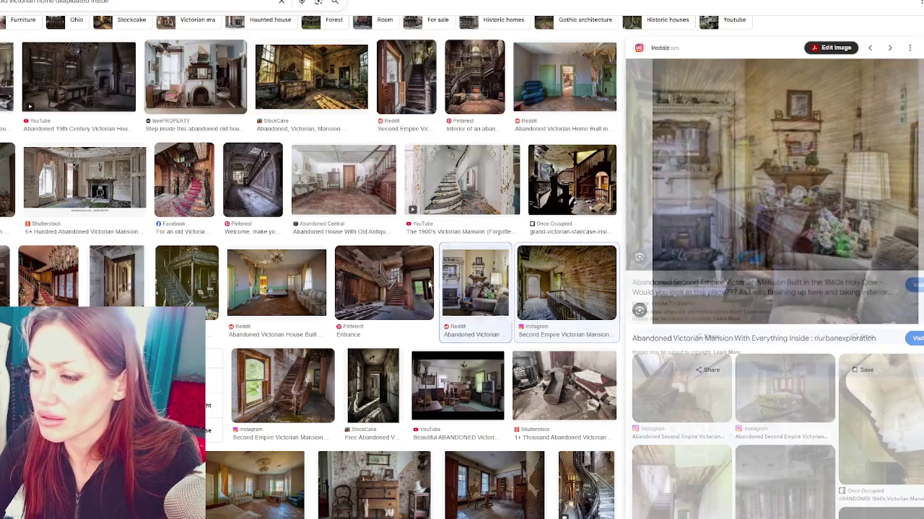
Step through the Pinterest Entrance, 1877 and staircase previews, then open the Second Empire doorway photo's source post.
left_click(386, 276)
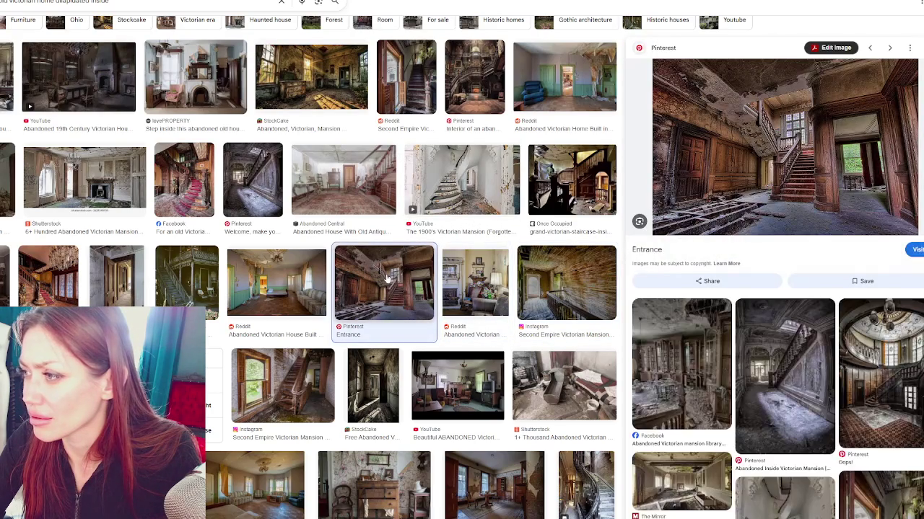
left_click(303, 285)
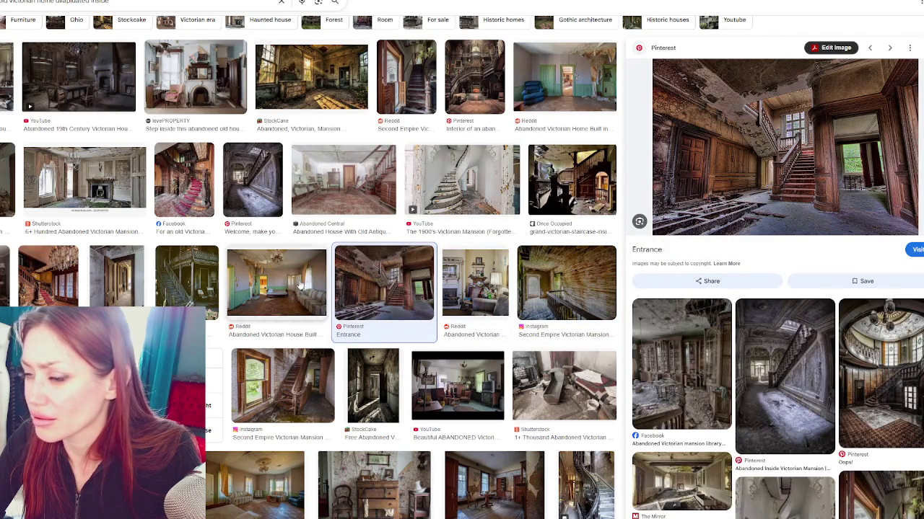
left_click(189, 285)
left_click(116, 285)
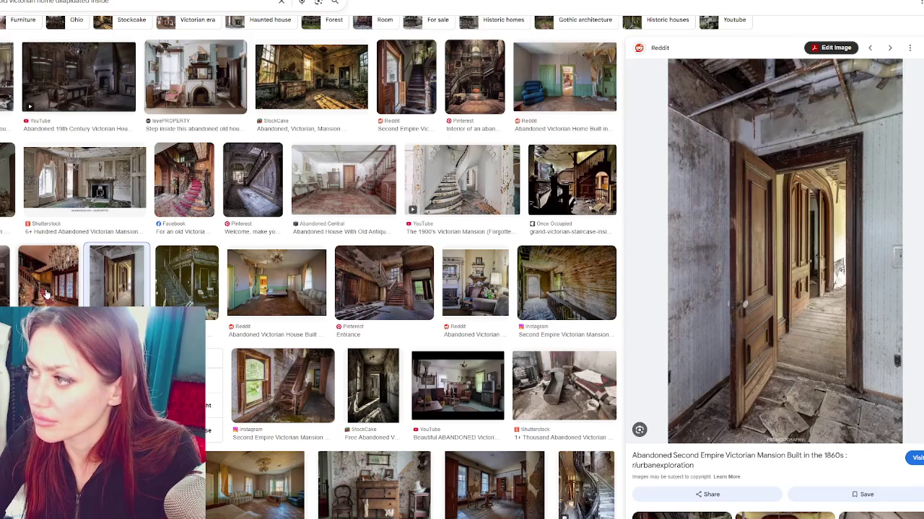
right_click(733, 182)
left_click(775, 300)
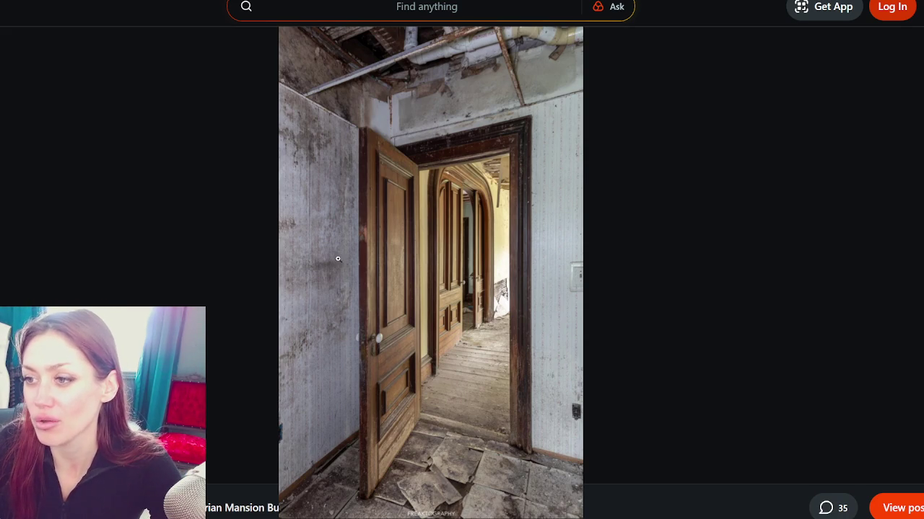
Enlarge the Second Empire doorway photo on the Reddit post and scroll to inspect the ceiling.
left_click(303, 136)
scroll(295, 142, "down", 2)
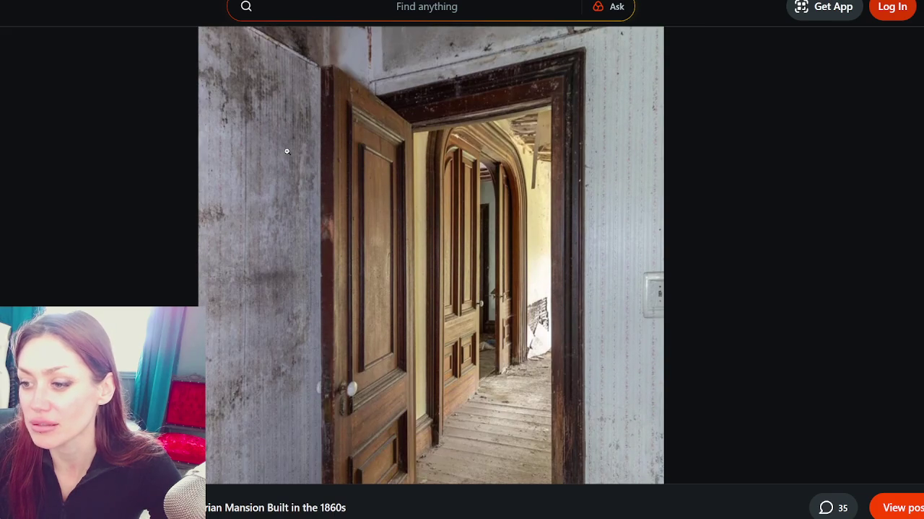
scroll(292, 152, "up", 1)
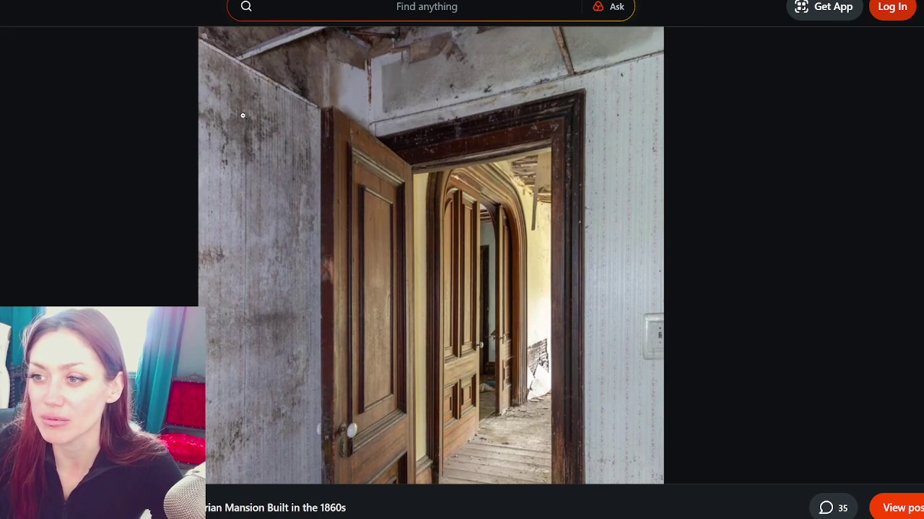